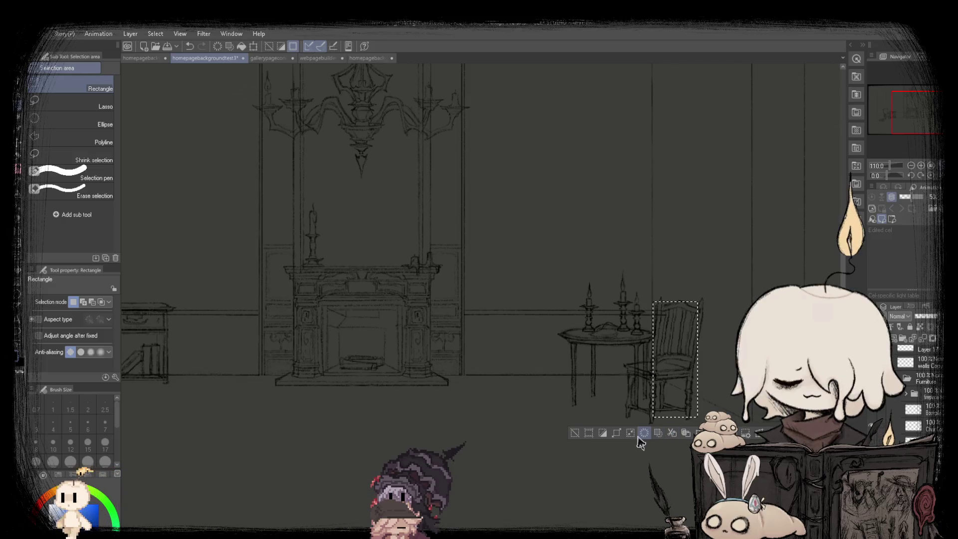
- Clear the chair selection, fit the canvas and flip the view horizontally
left_click(643, 392)
key("ctrl+0")
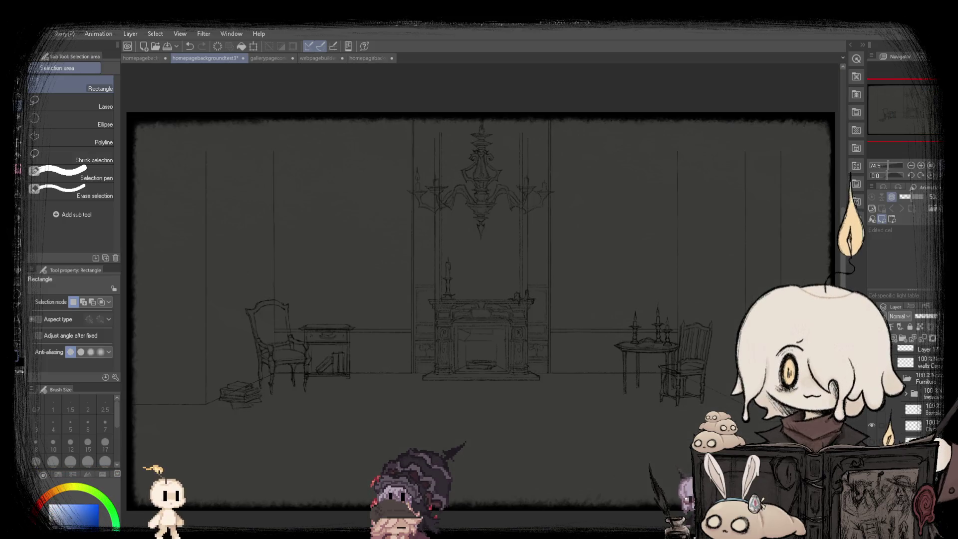
key("h")
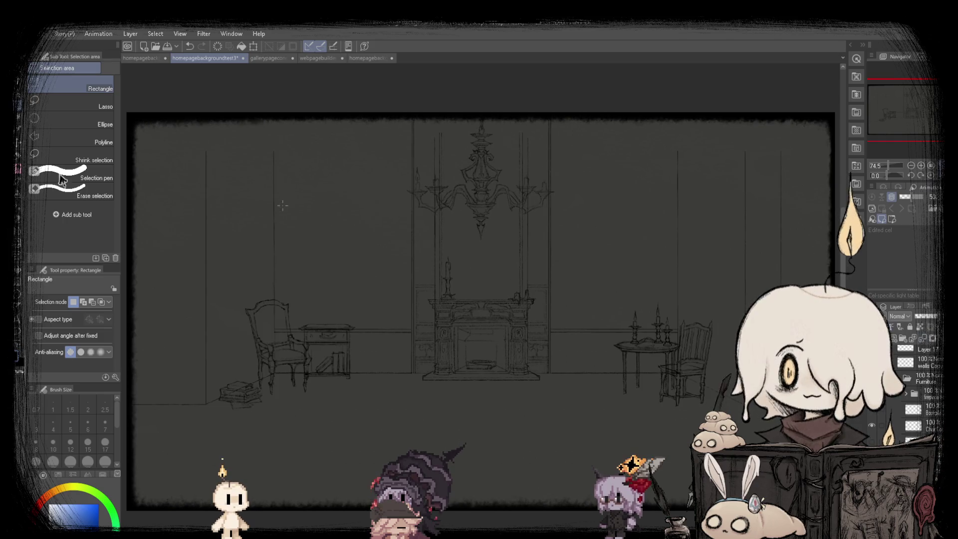
key("k")
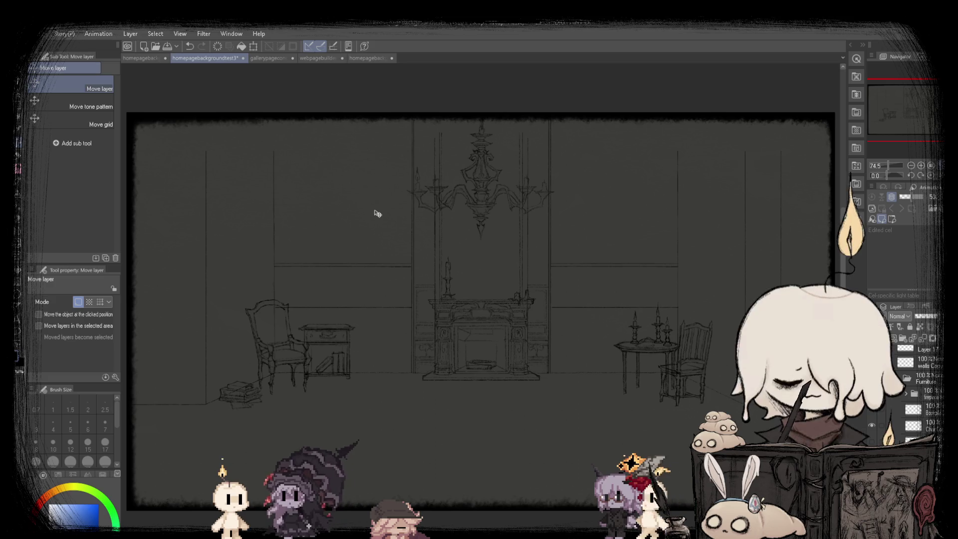
key("m")
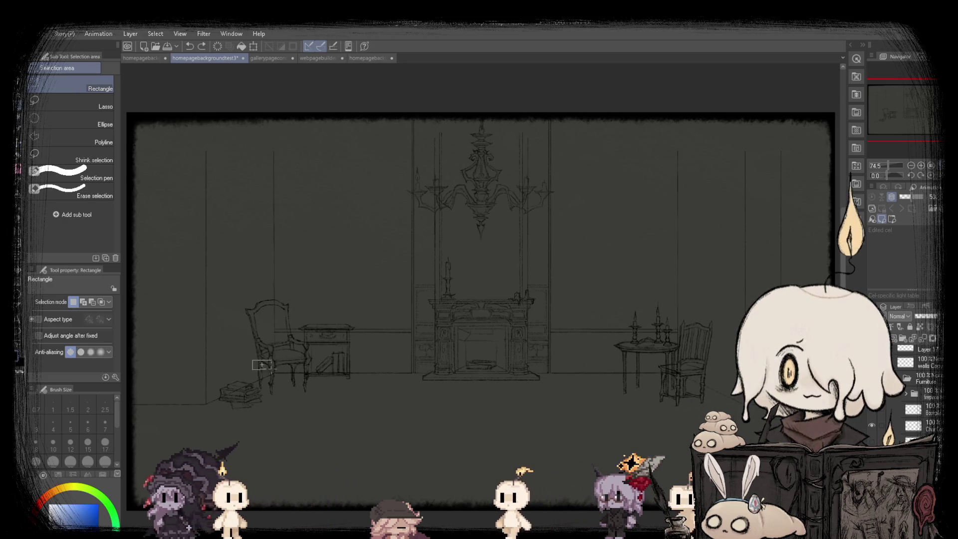
- Try a selection strip across the floor, compare it with undo/redo, then drop it
left_click_drag(253, 360, 743, 402)
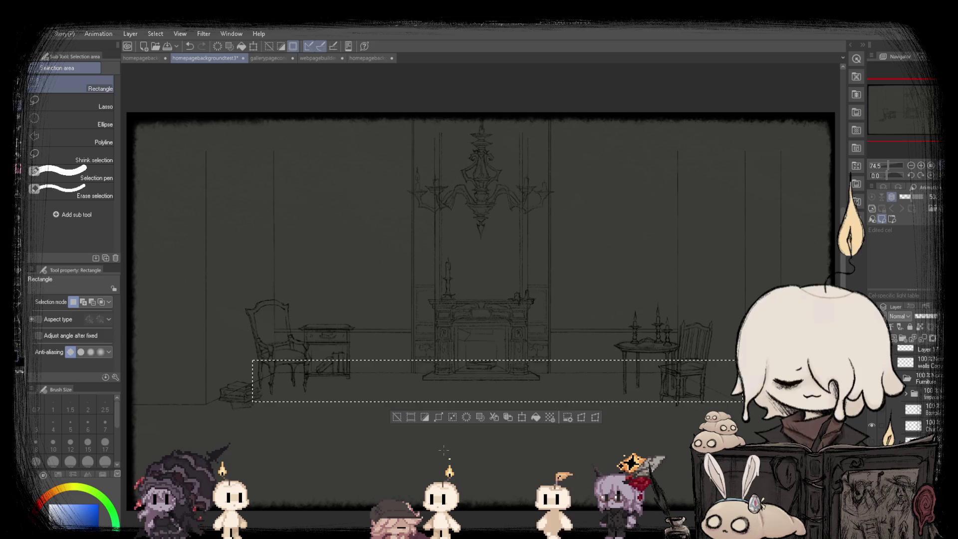
key("ctrl+z")
scroll(402, 302, "down", 3)
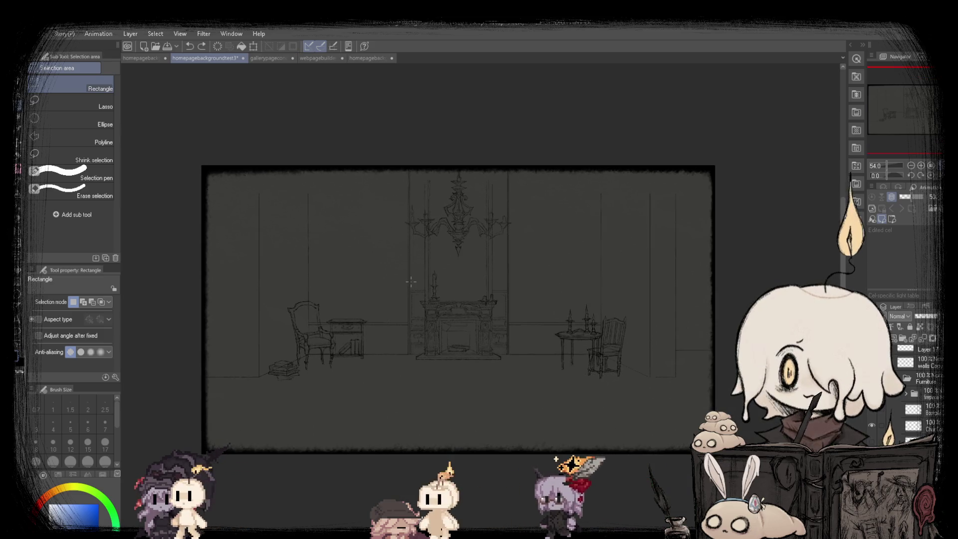
key("ctrl+y")
key("ctrl+z")
key("ctrl+y")
key("ctrl+z")
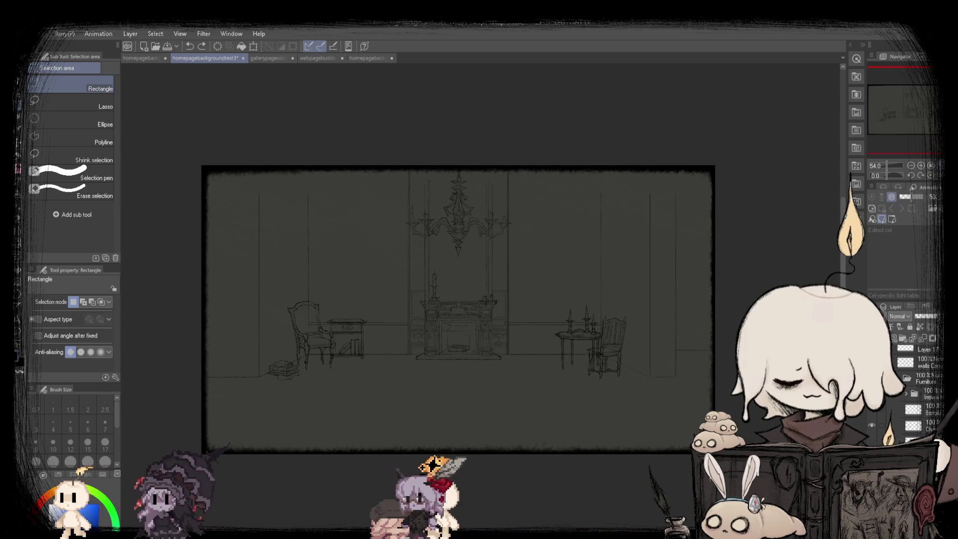
scroll(401, 304, "up", 3)
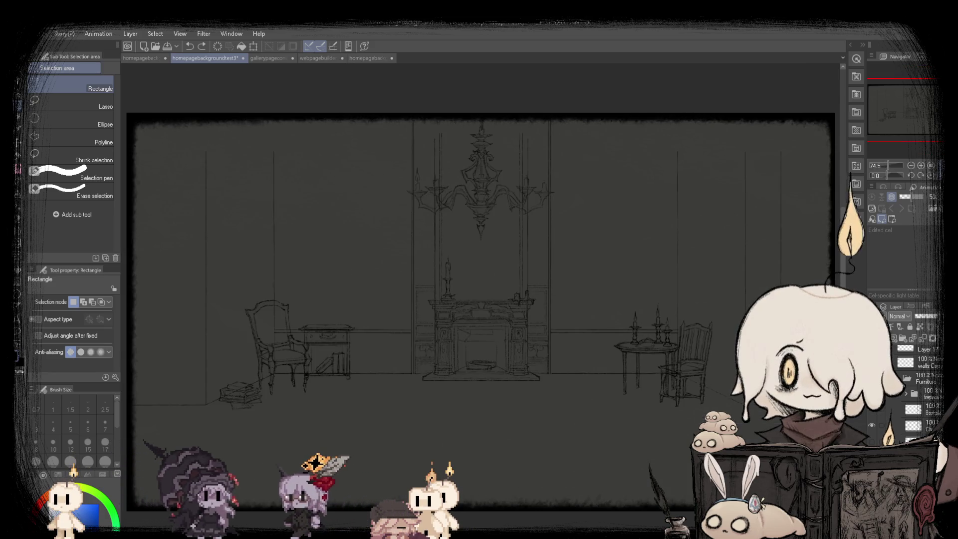
key("ctrl+y")
key("ctrl+d")
- Scale/rotate a rectangular selection around the fireplace and furniture band, then fit the canvas
left_click_drag(245, 269, 728, 360)
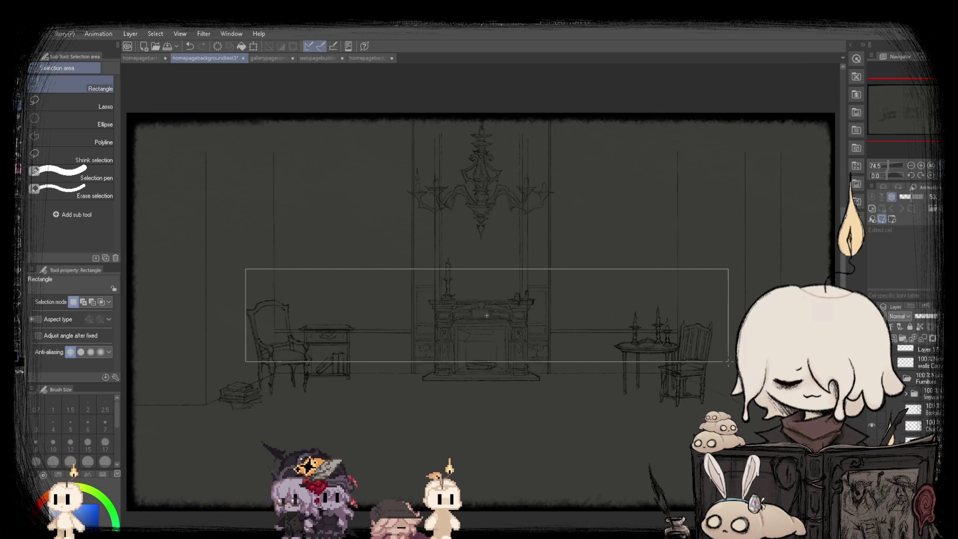
left_click(508, 378)
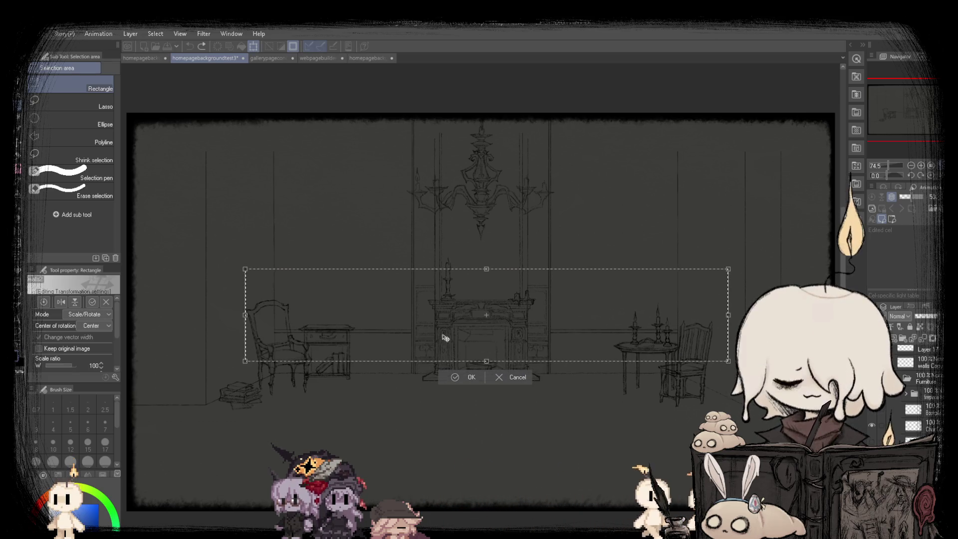
scroll(485, 341, "up", 5)
left_click(503, 381)
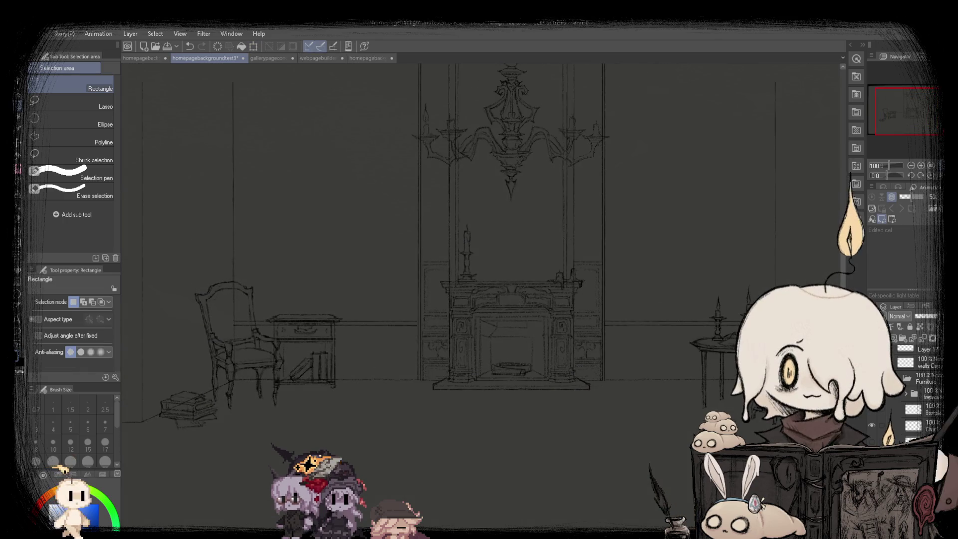
key("ctrl+0")
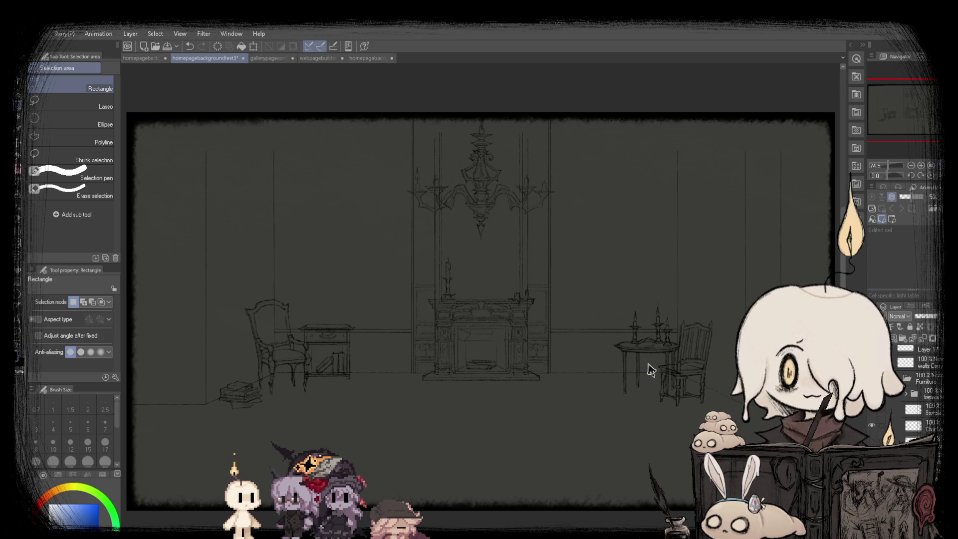
- Switch to the SU-Cream Pencil at size 0.7 while zooming over the fireplace, chair and candle table
scroll(652, 370, "up", 1)
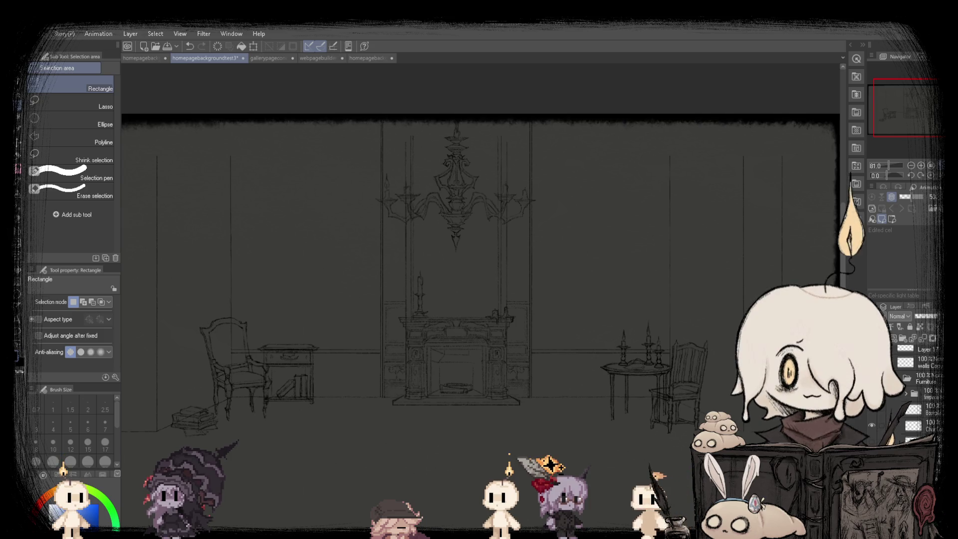
scroll(457, 203, "down", 4)
scroll(413, 221, "up", 6)
key("p")
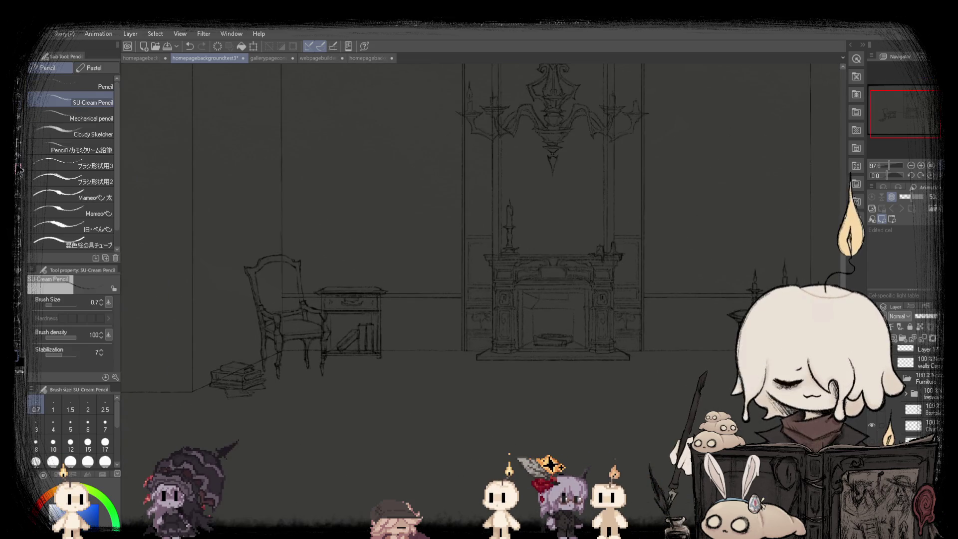
scroll(503, 318, "up", 7)
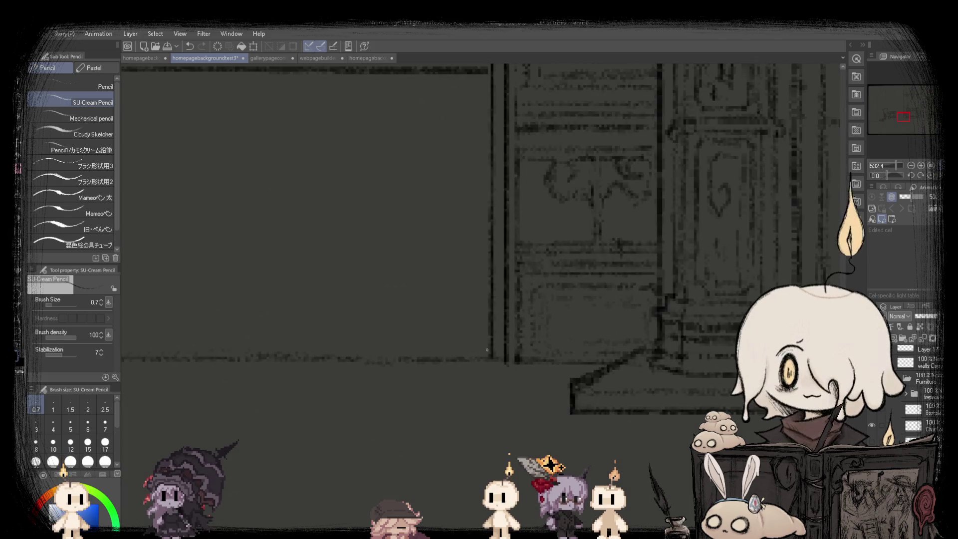
scroll(488, 327, "down", 5)
scroll(246, 323, "up", 2)
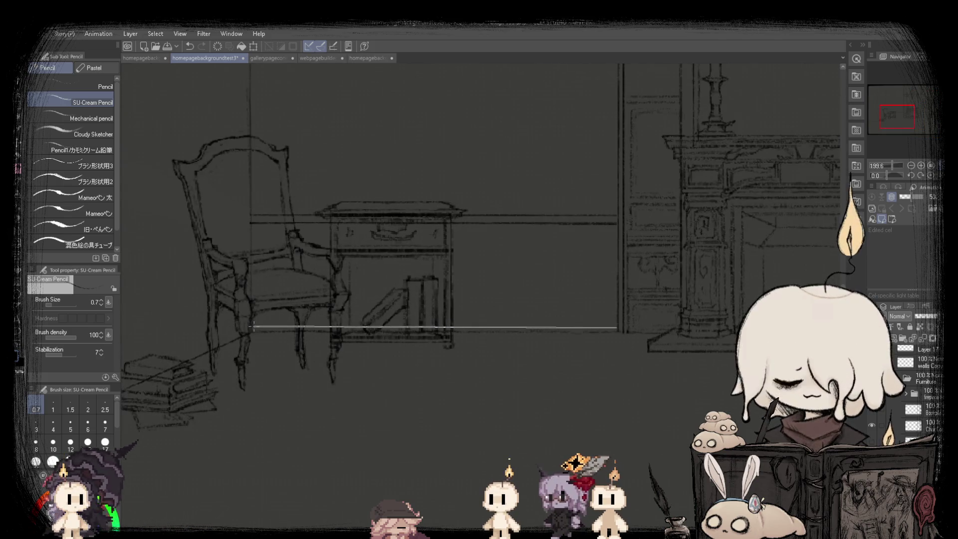
scroll(246, 323, "down", 5)
scroll(409, 325, "up", 7)
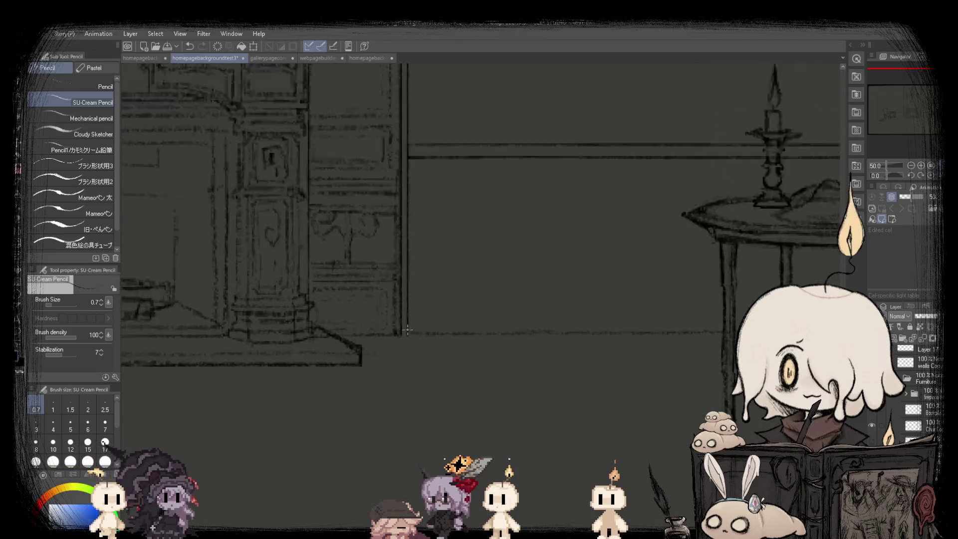
scroll(371, 312, "down", 5)
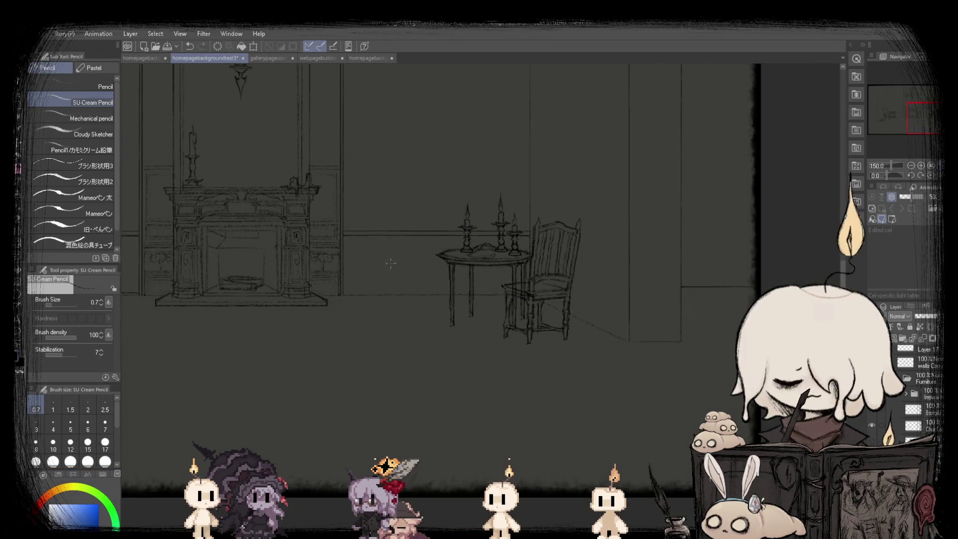
scroll(370, 313, "up", 3)
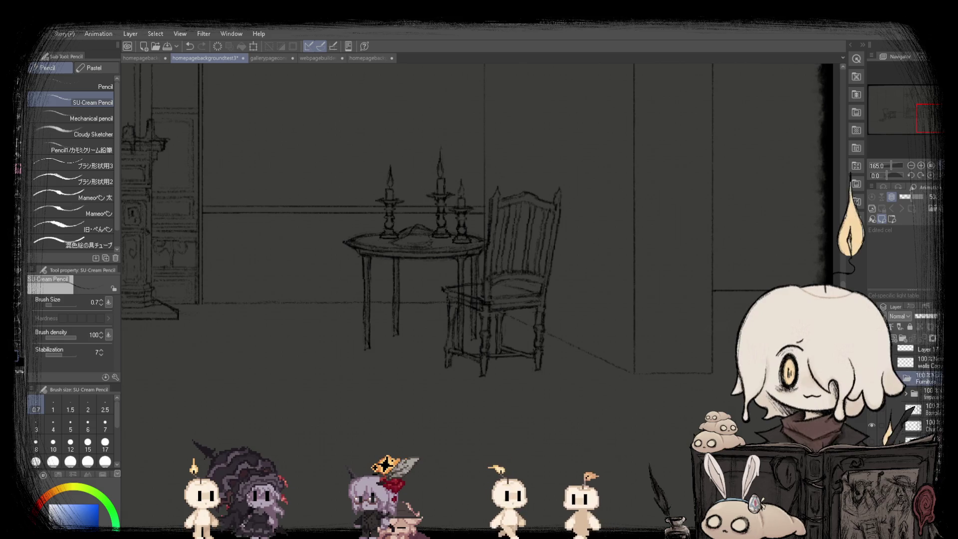
- Fade the Furniture layer to about 18% opacity and fit the canvas
left_click_drag(934, 316, 917, 316)
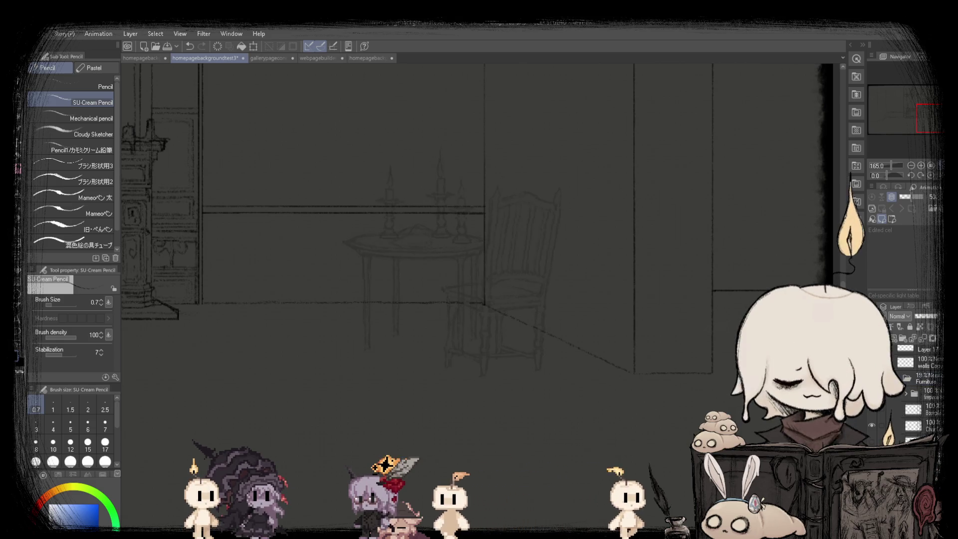
scroll(482, 293, "up", 3)
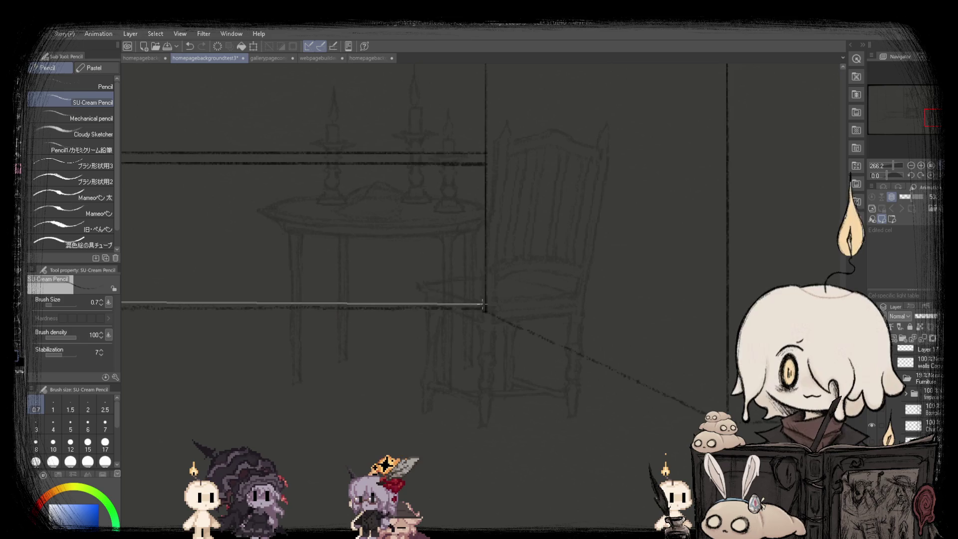
scroll(454, 301, "down", 5)
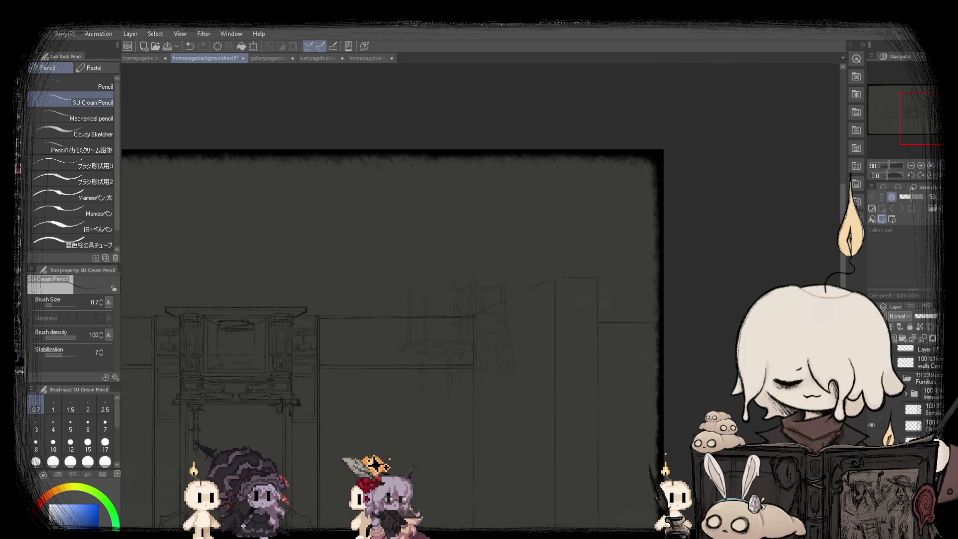
key("ctrl+0")
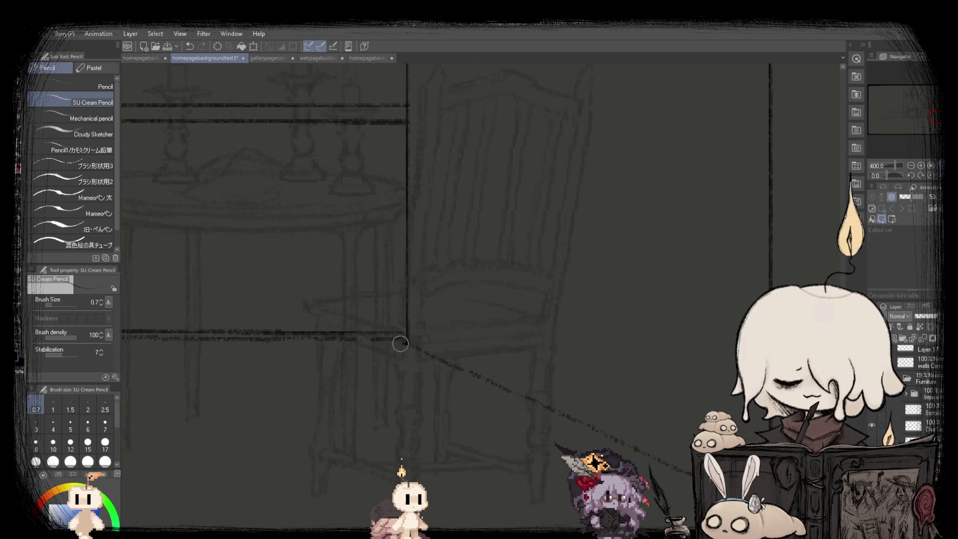
- Darken the wall-corner and floor-edge lines beside the left chair, then fit the whole room in view
scroll(405, 344, "down", 3)
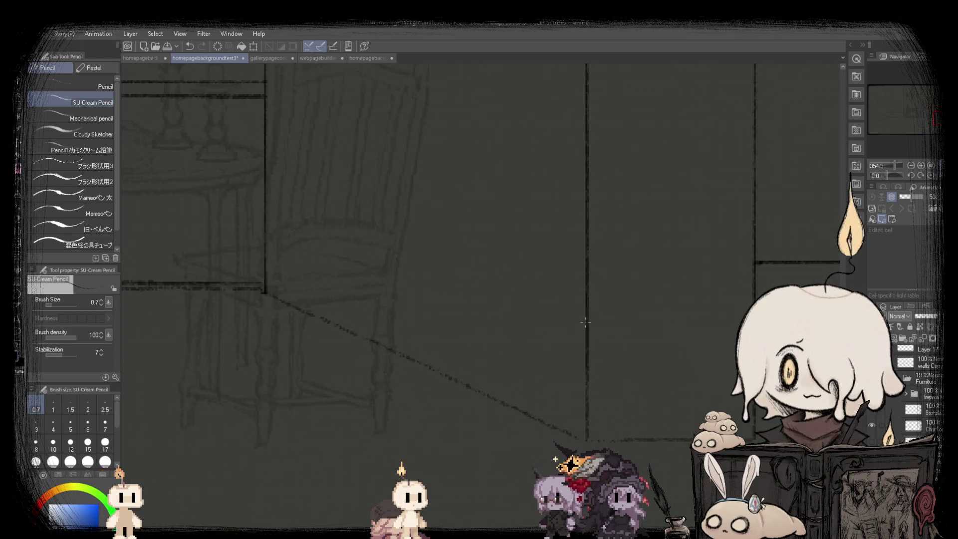
scroll(586, 322, "down", 2)
scroll(342, 325, "up", 3)
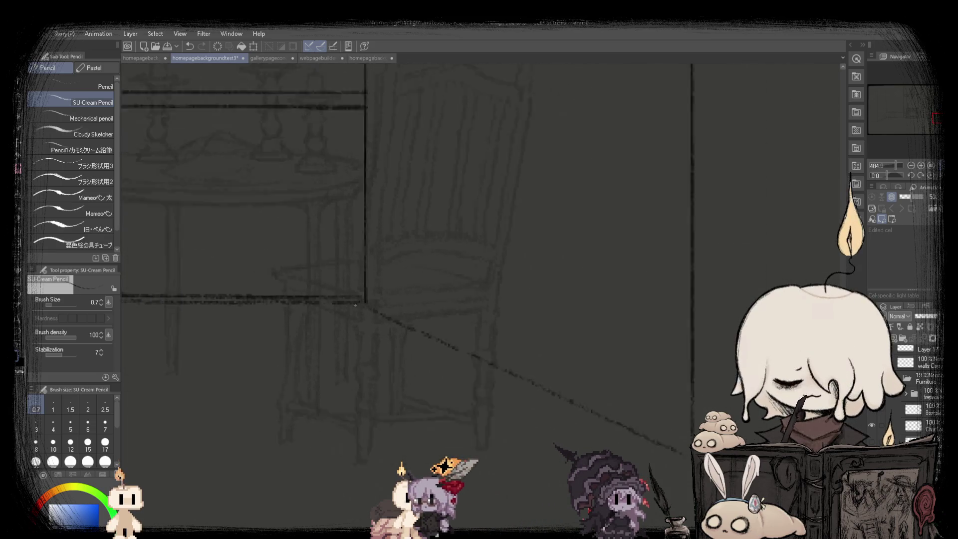
scroll(355, 305, "down", 3)
scroll(349, 305, "up", 2)
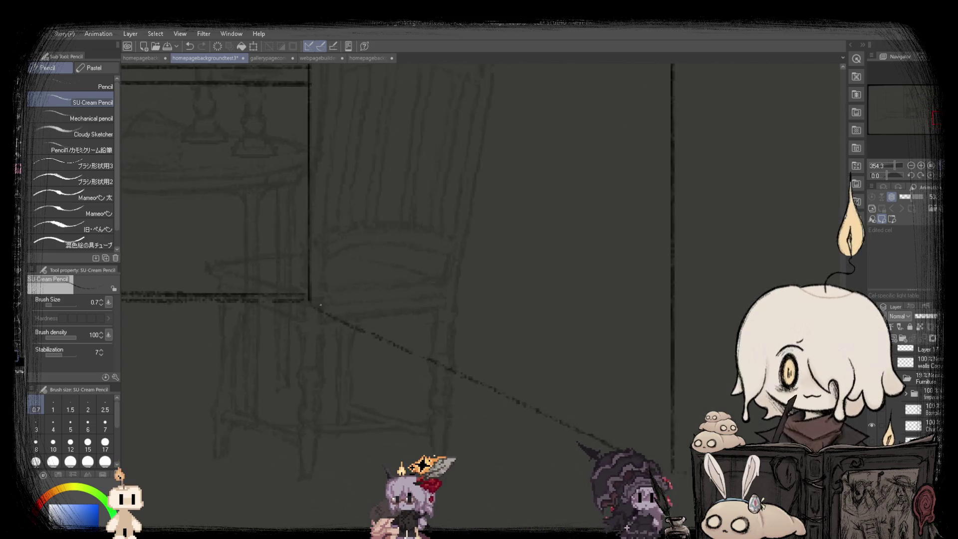
scroll(320, 305, "up", 1)
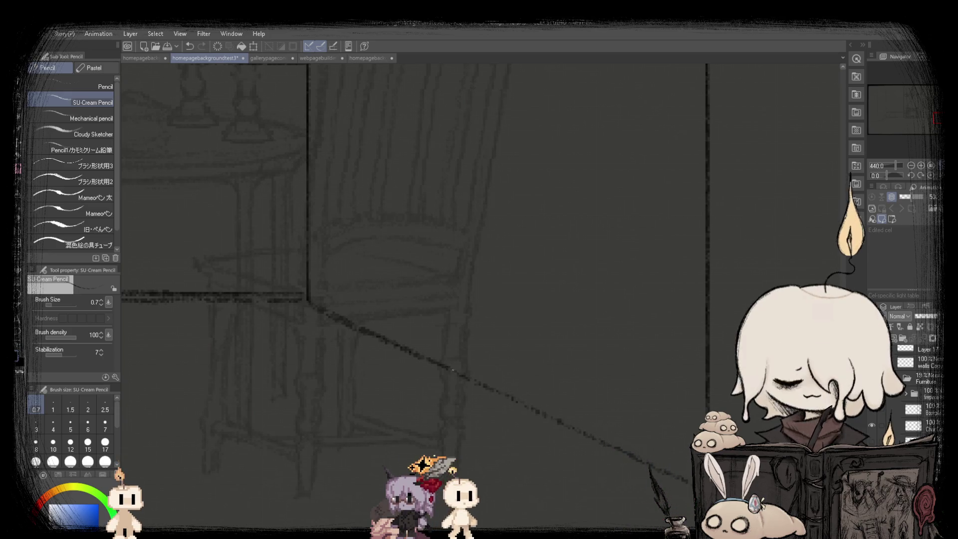
scroll(453, 369, "down", 4)
scroll(333, 324, "up", 3)
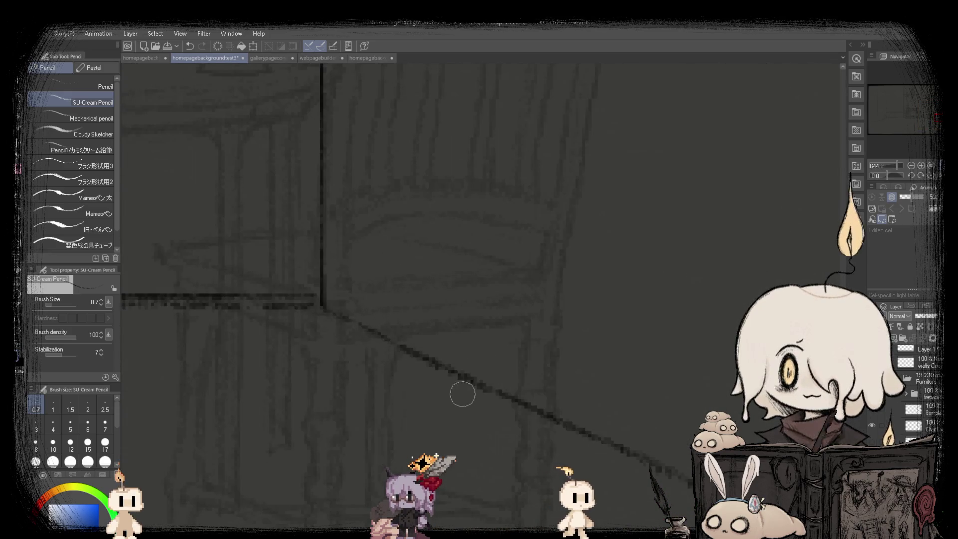
scroll(462, 394, "down", 5)
scroll(320, 331, "up", 2)
scroll(350, 335, "down", 4)
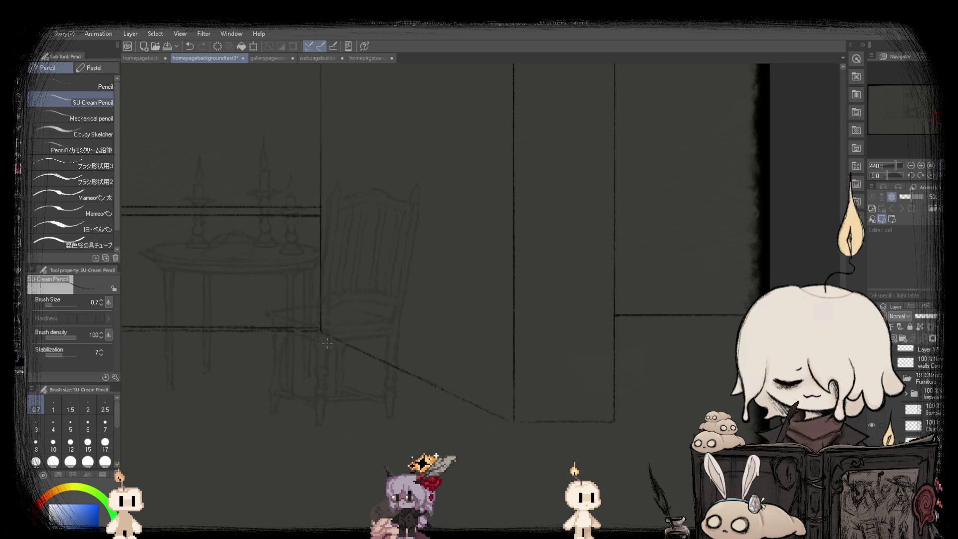
scroll(544, 456, "up", 2)
scroll(231, 266, "up", 3)
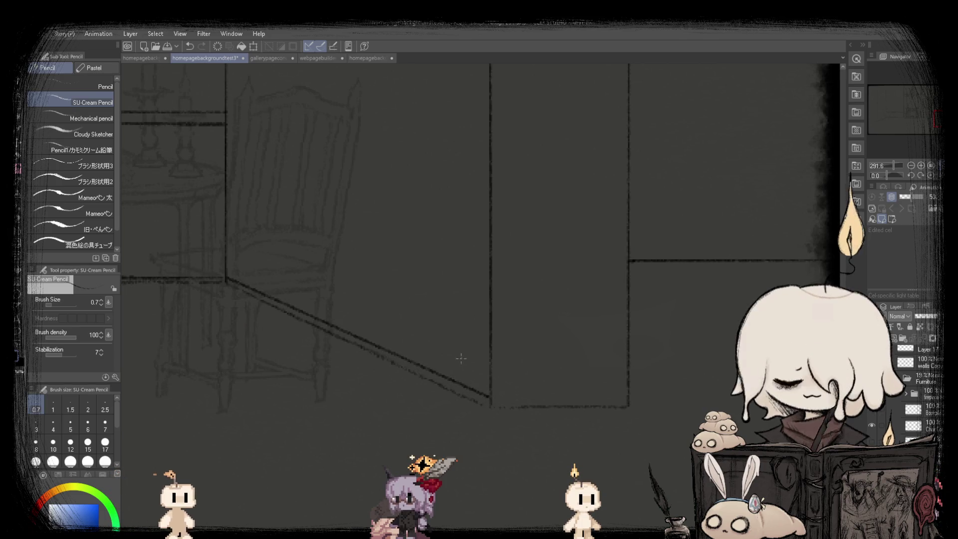
scroll(460, 360, "down", 4)
key("ctrl+0")
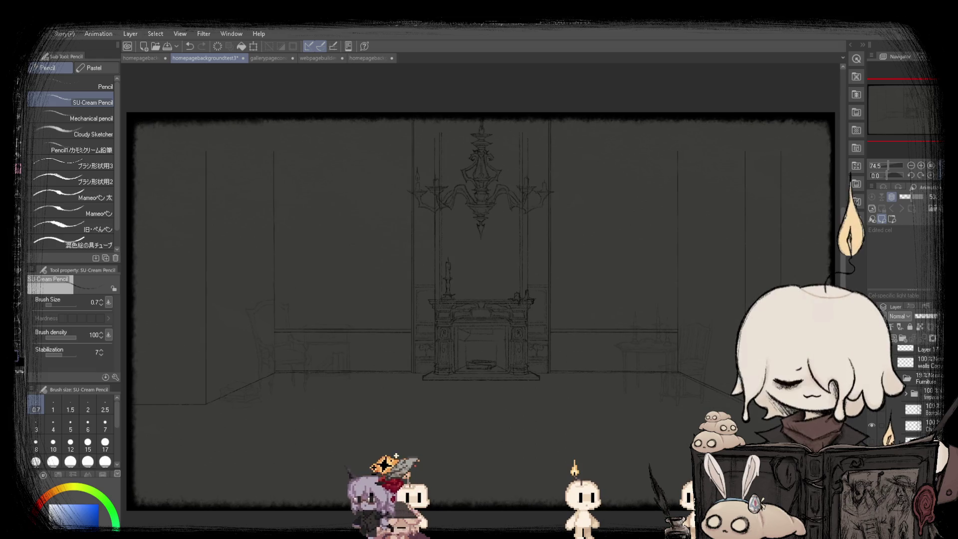
- Compare the narrower and wider wall layouts with undo, keeping the wider left walls
scroll(452, 325, "down", 1)
scroll(453, 326, "up", 6)
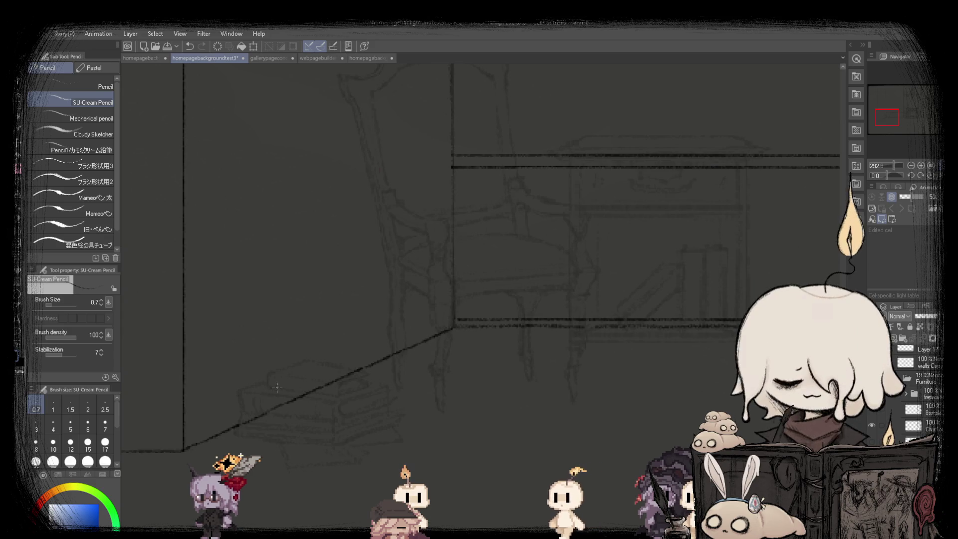
scroll(183, 436, "down", 2)
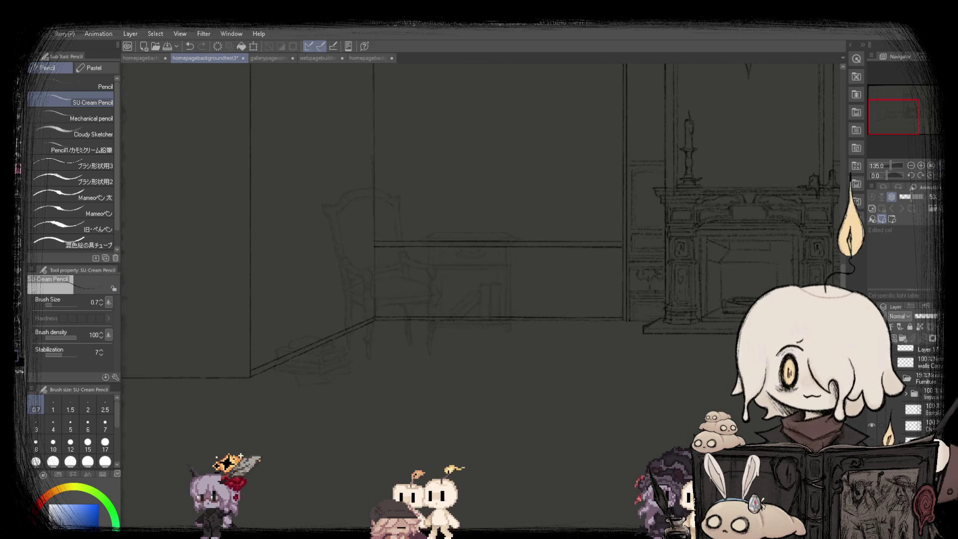
key("ctrl+0")
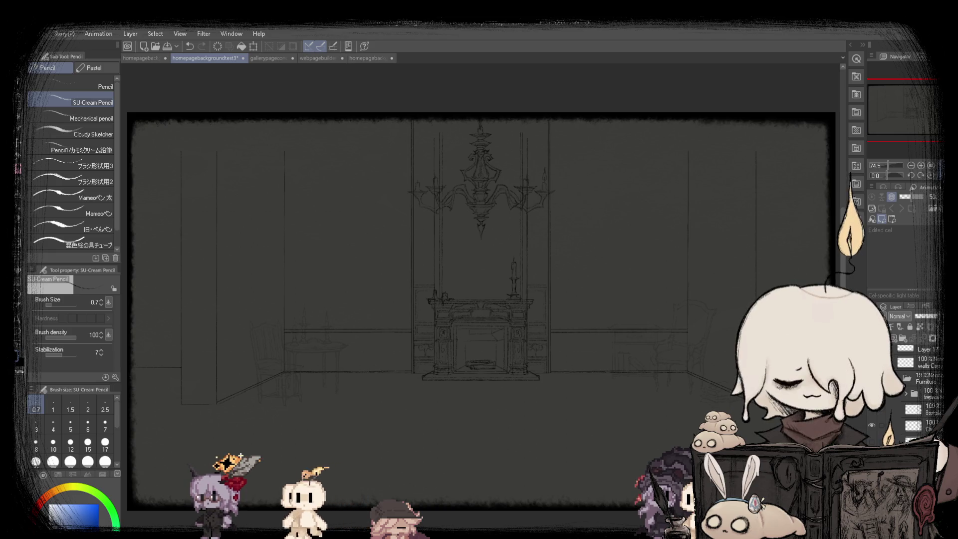
key("ctrl+z")
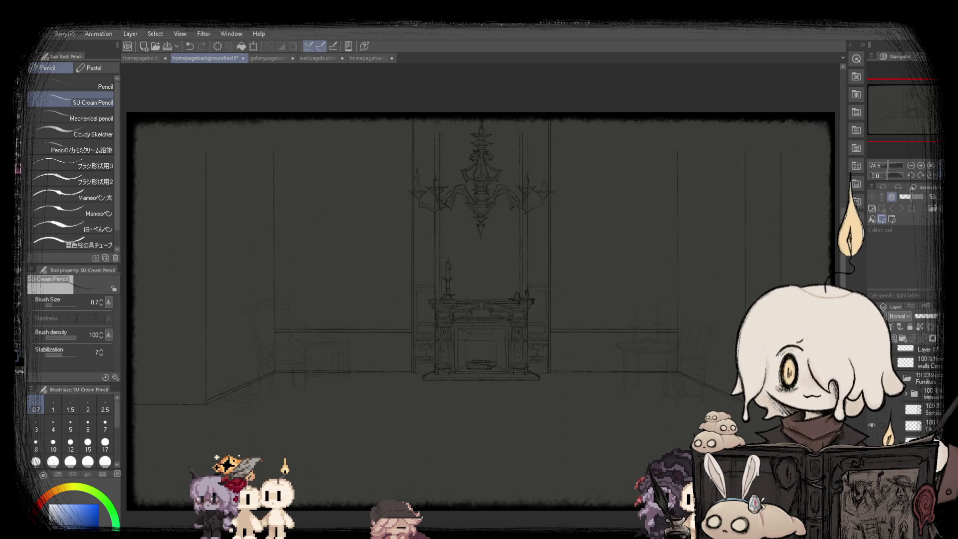
key("ctrl+z")
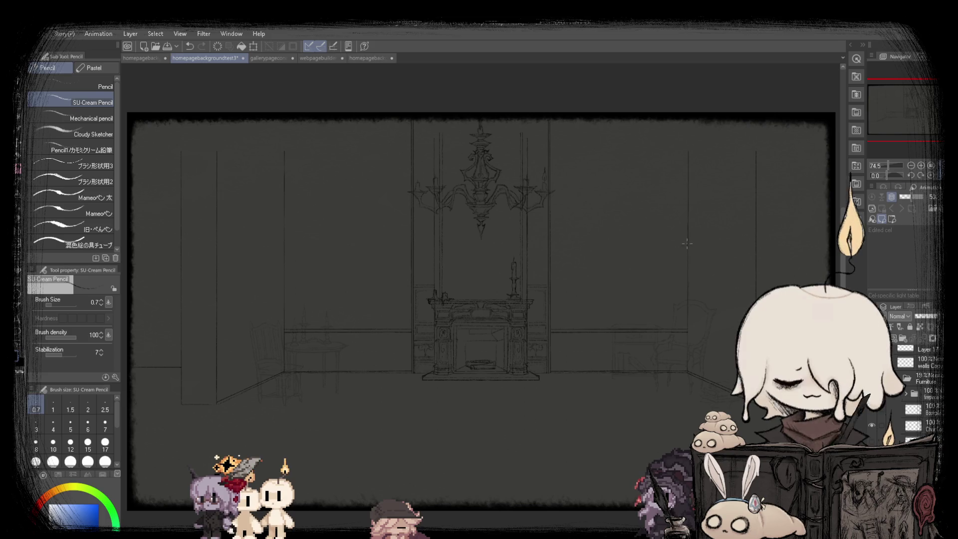
- Rectangle-select the lower left wall-corner lines
scroll(212, 374, "up", 4)
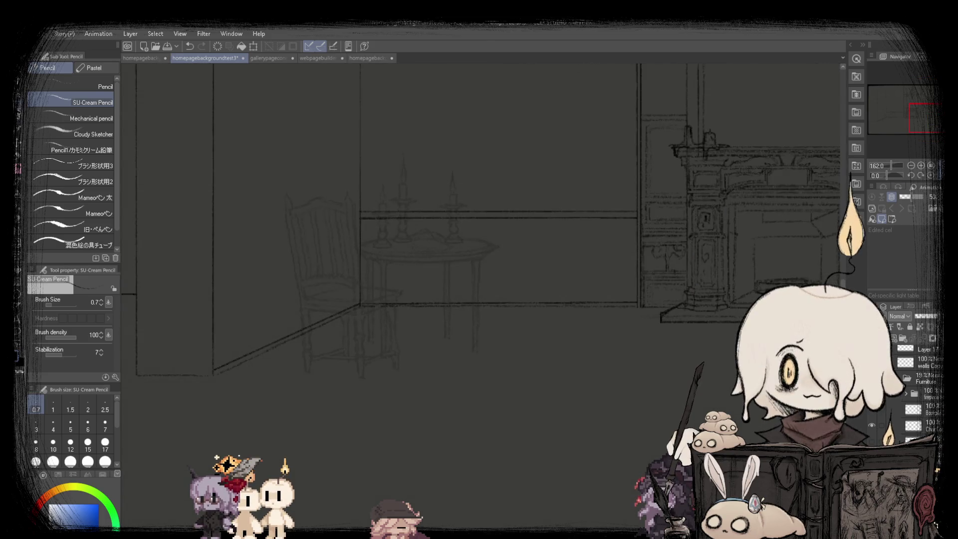
key("m")
left_click_drag(362, 410, 360, 412)
- Scale/rotate the selected lower left wall-corner lines, apply it, and fit the canvas
left_click(313, 430)
scroll(242, 385, "up", 3)
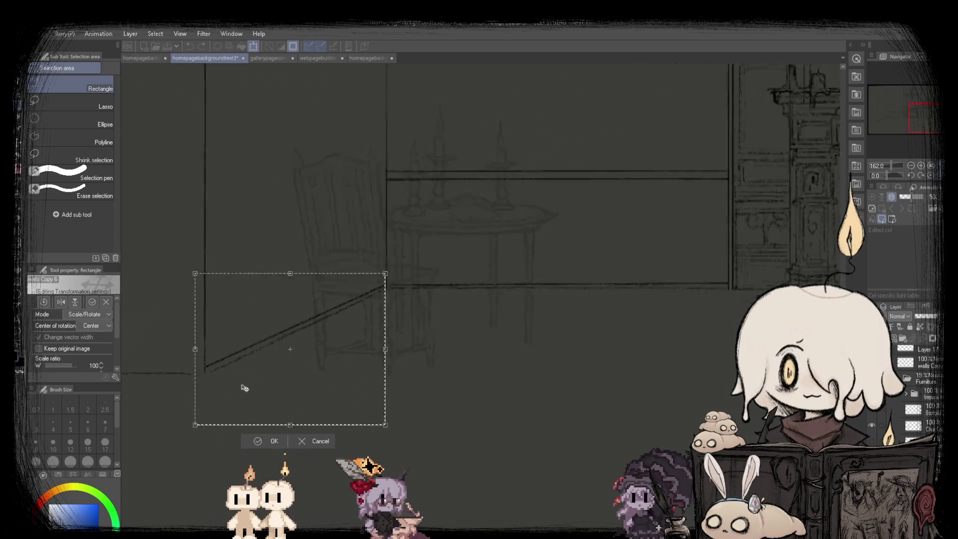
left_click(288, 453)
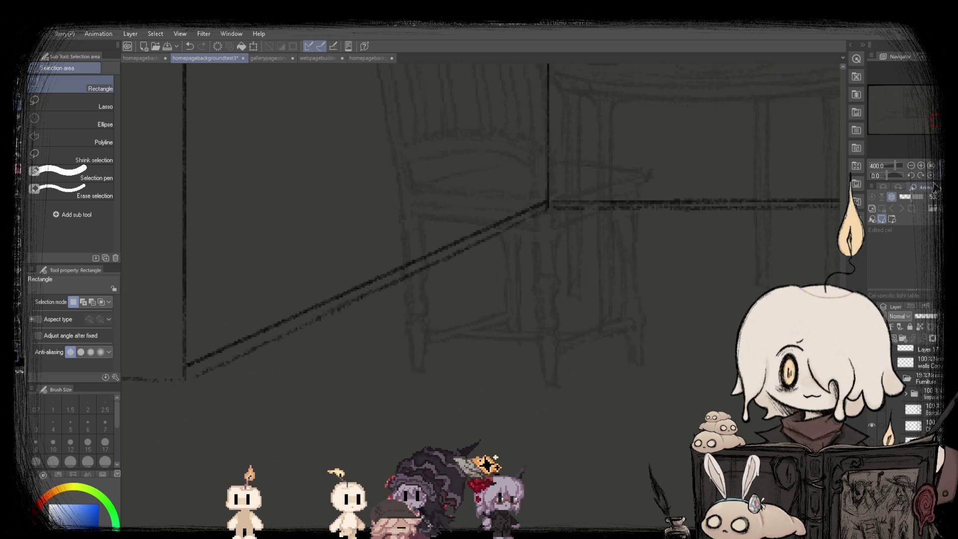
key("ctrl+0")
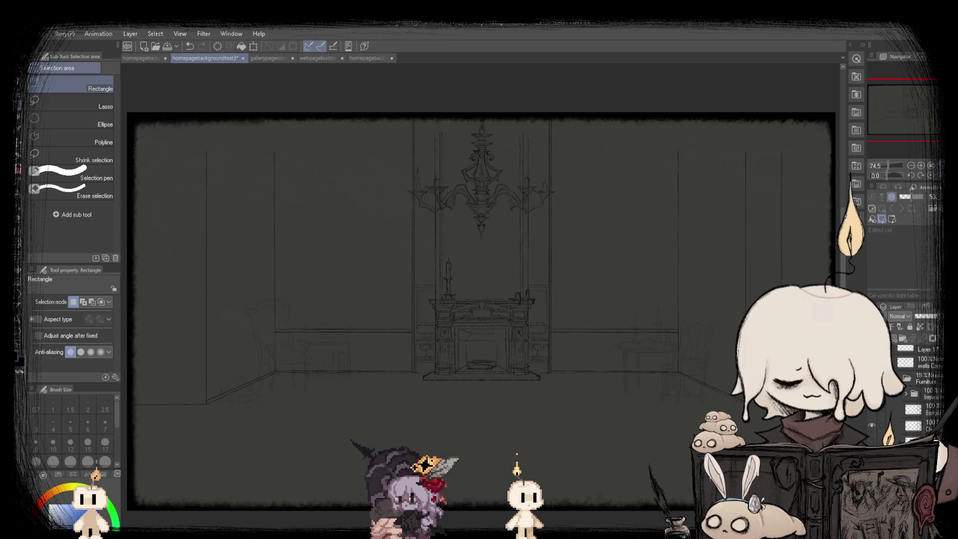
- Switch back to the SU-Cream Pencil and zoom in on the back wall corner near the chair
key("p")
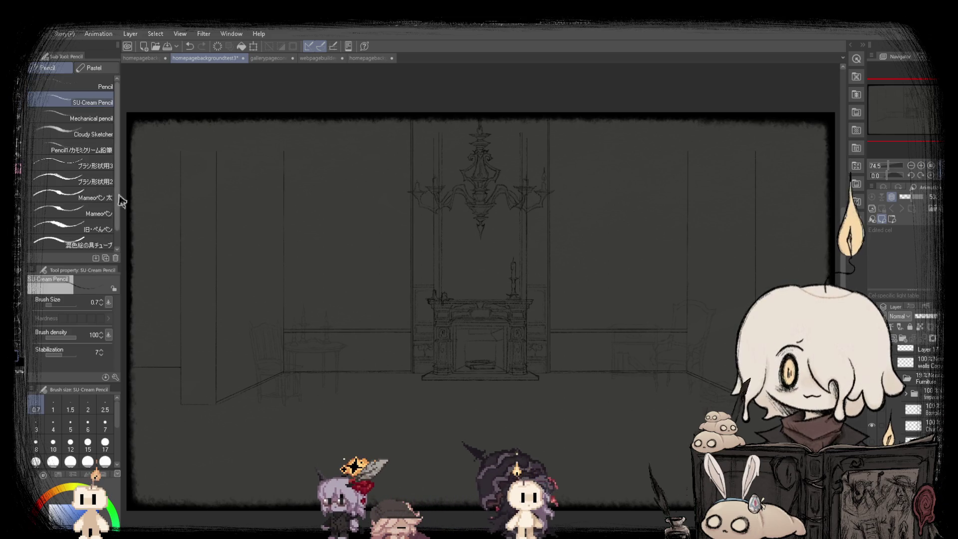
scroll(219, 394, "up", 2)
scroll(220, 394, "up", 3)
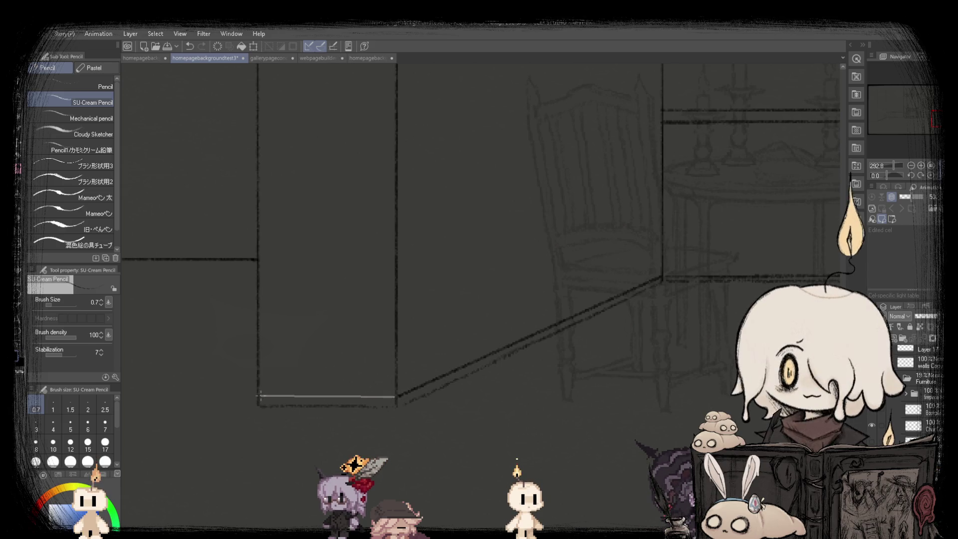
scroll(261, 396, "down", 4)
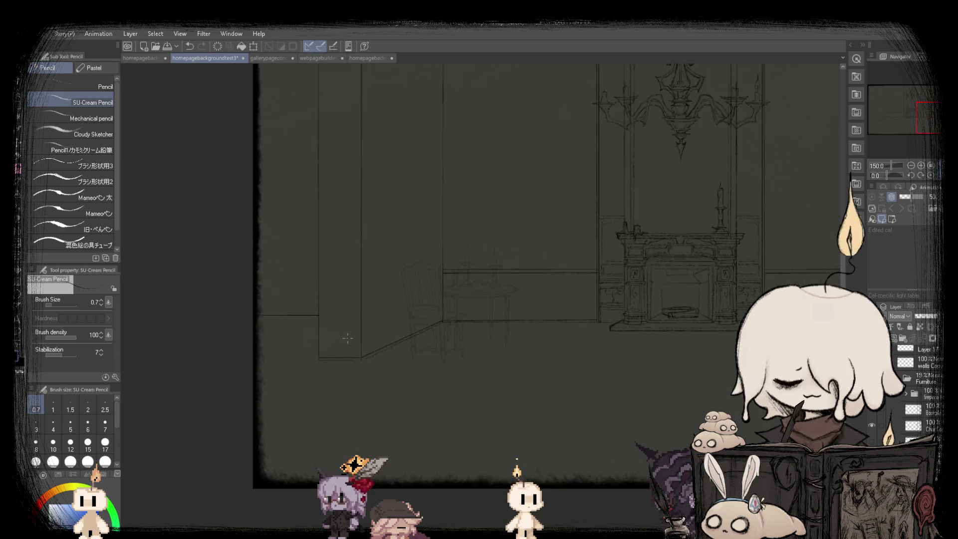
scroll(316, 366, "up", 3)
scroll(316, 366, "up", 4)
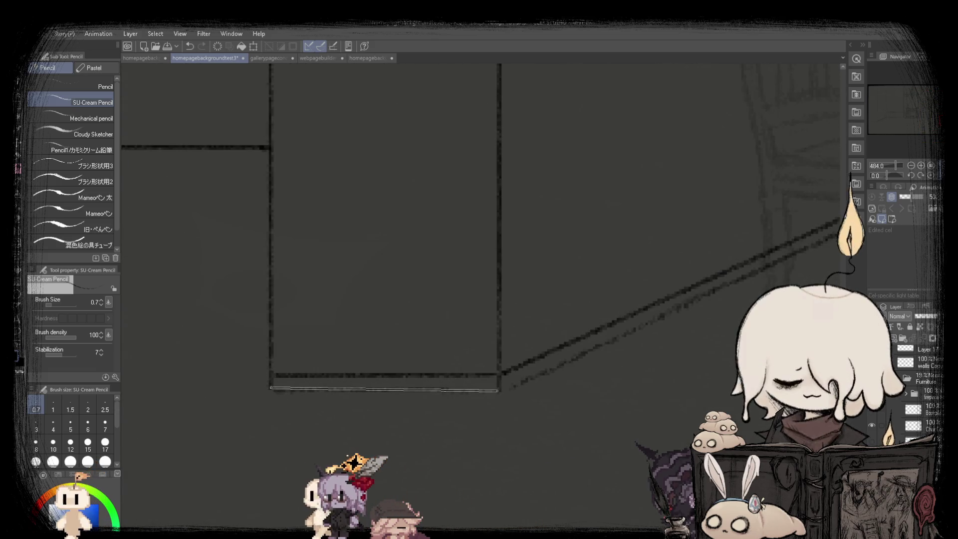
scroll(363, 375, "down", 6)
scroll(364, 375, "up", 2)
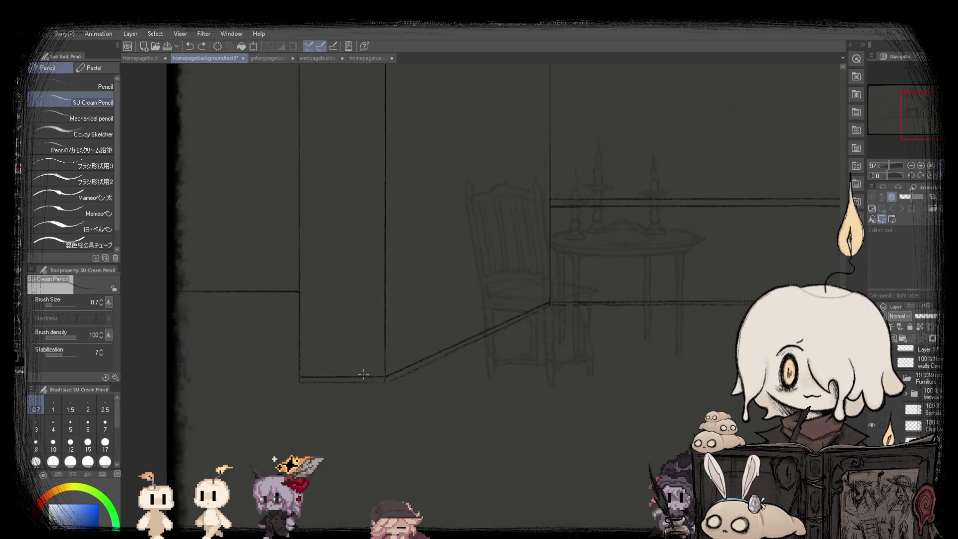
scroll(363, 374, "up", 8)
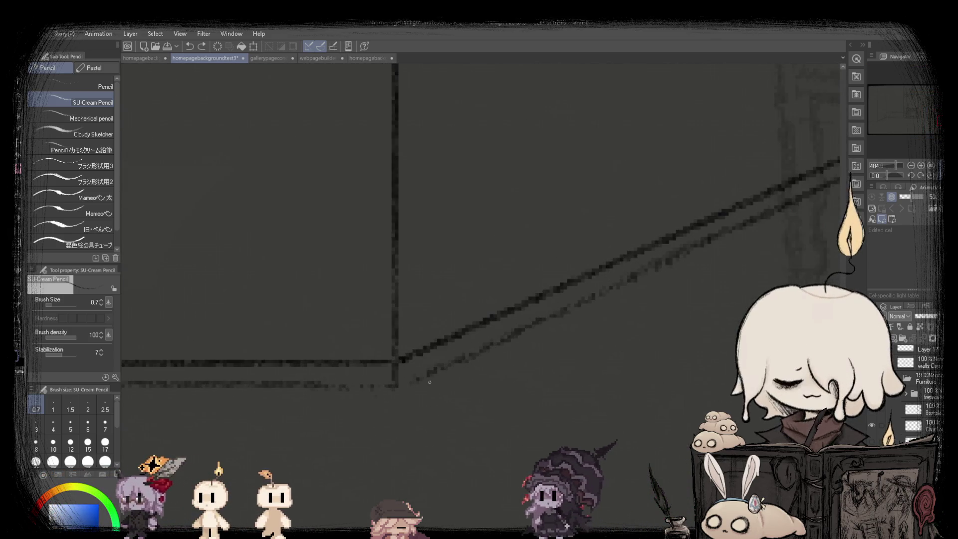
scroll(399, 384, "down", 2)
scroll(394, 384, "up", 1)
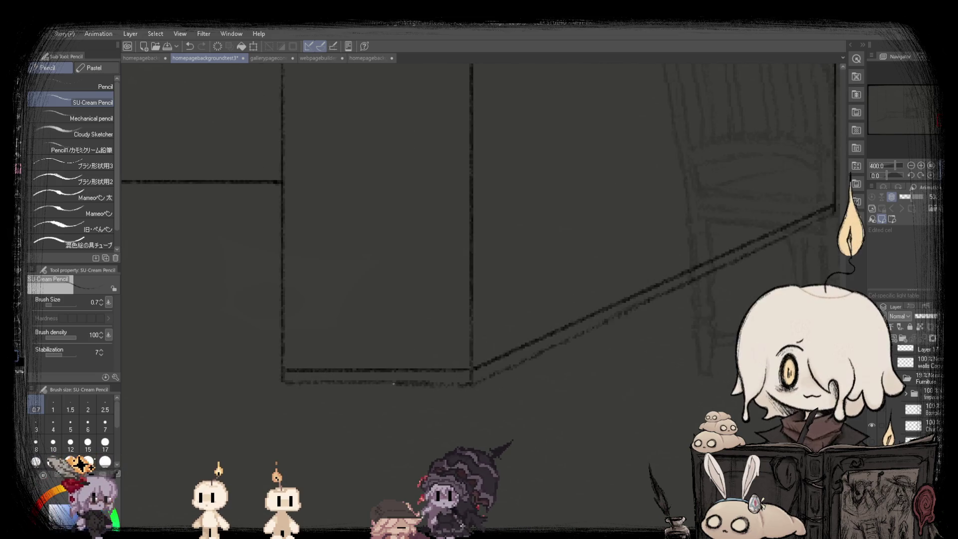
scroll(273, 298, "down", 2)
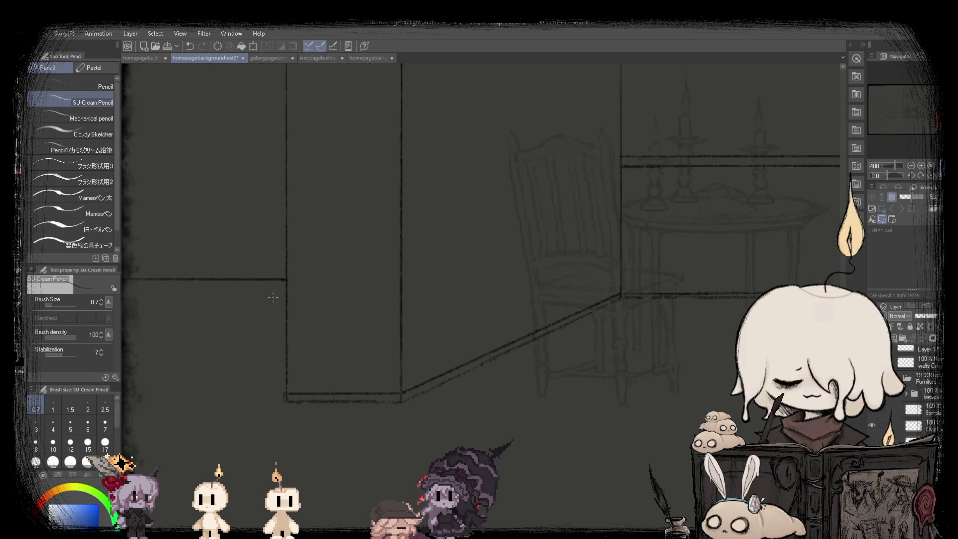
scroll(323, 286, "down", 4)
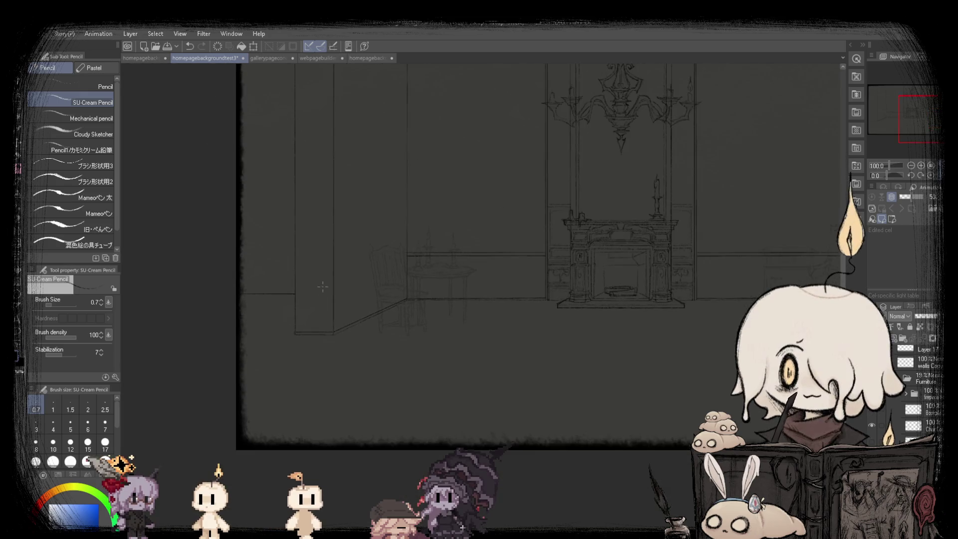
scroll(392, 240, "up", 4)
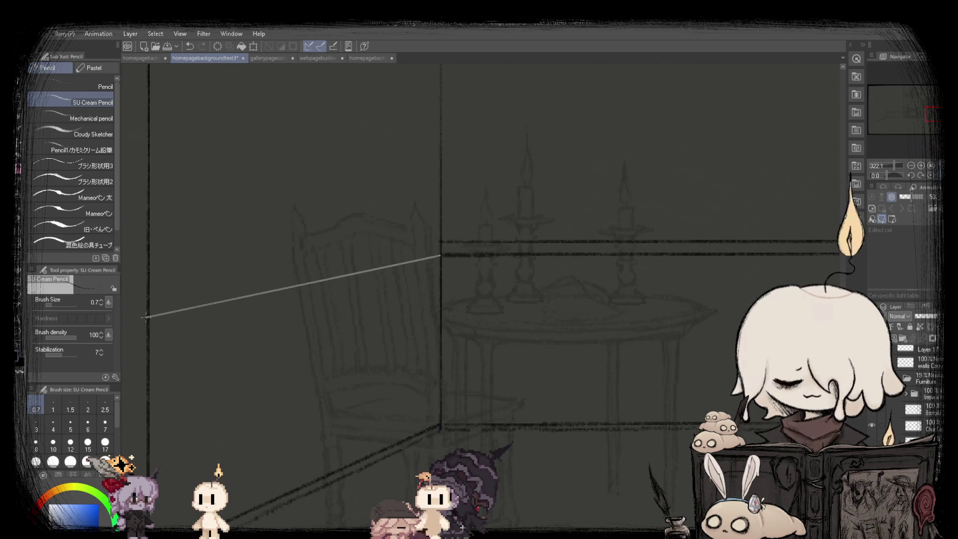
- Draw straight wall-rail lines from the corner along the left side wall, then fit the canvas
left_click(146, 317, "shift")
scroll(352, 237, "down", 1)
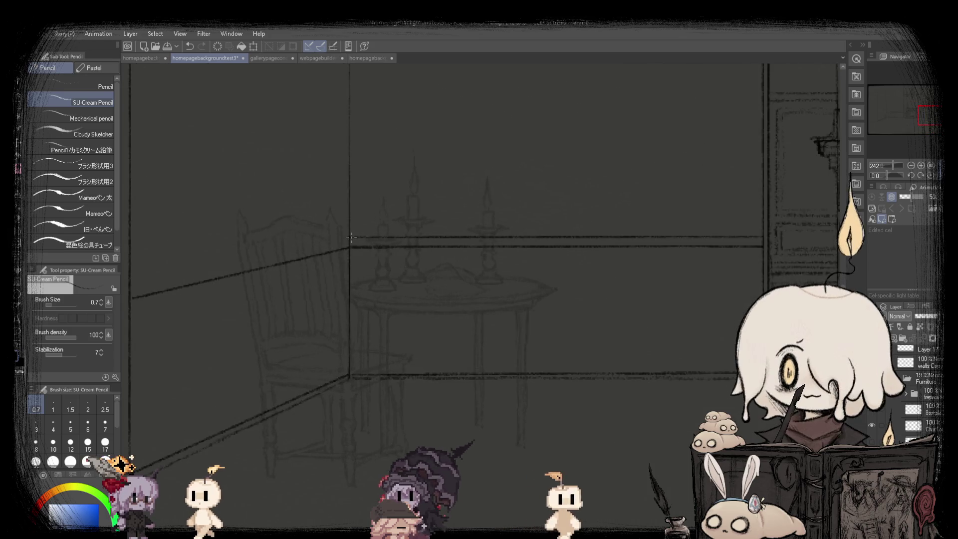
scroll(299, 250, "down", 1)
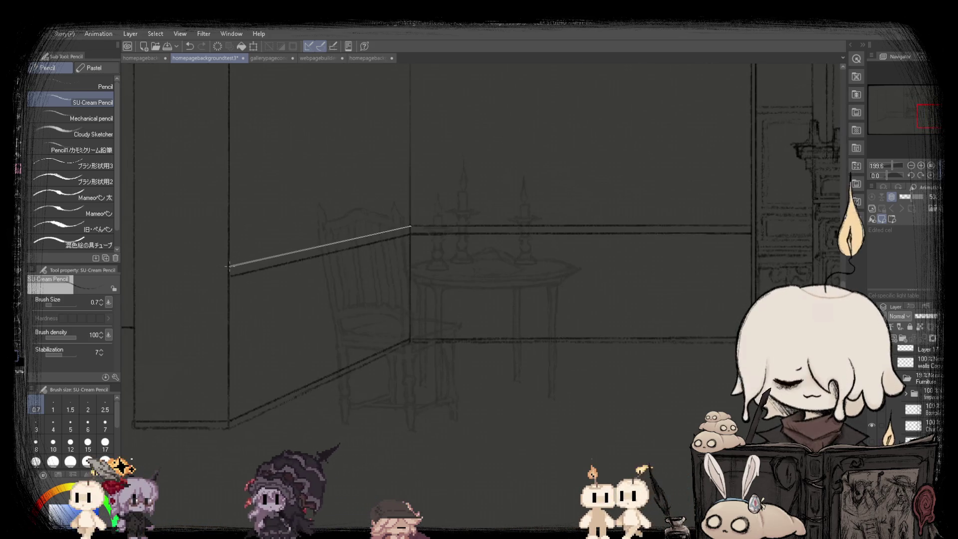
left_click(229, 266, "shift")
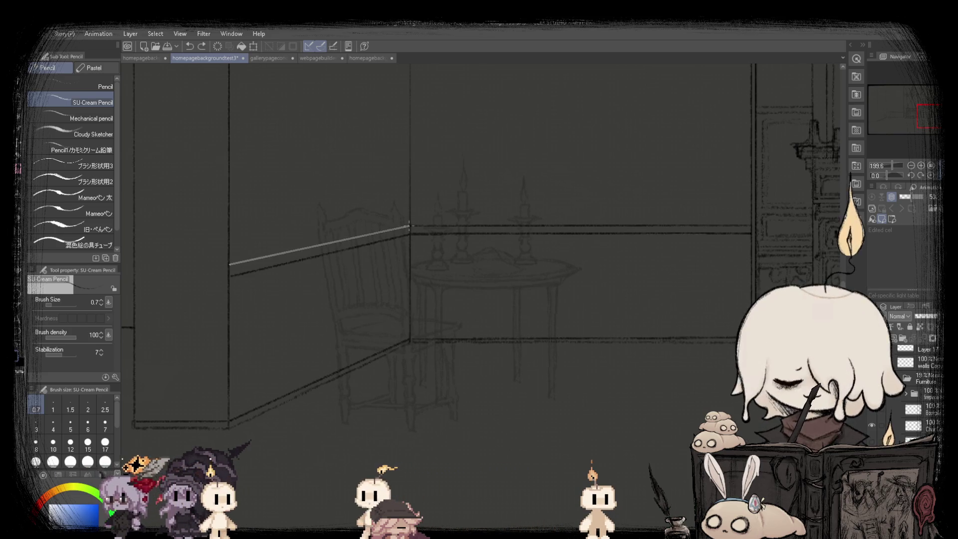
left_click(409, 226, "shift")
scroll(311, 253, "up", 1)
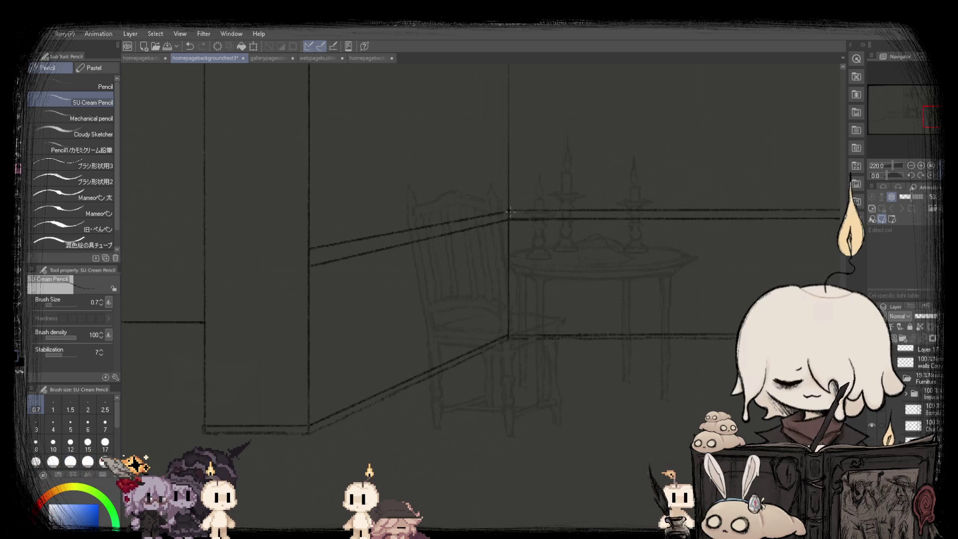
key("ctrl+0")
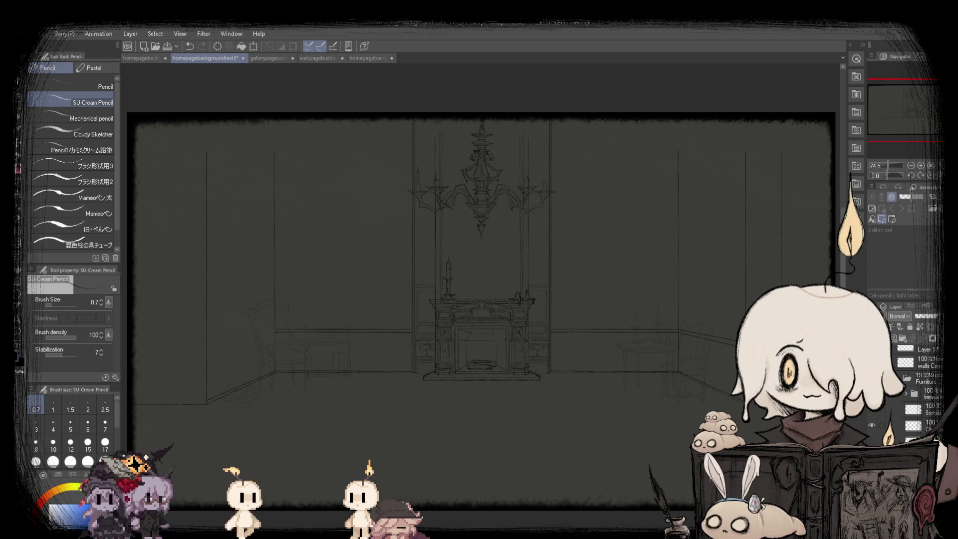
- Zoom out and fit the whole room sketch, chandelier and fireplace included, in the window
scroll(291, 261, "up", 5)
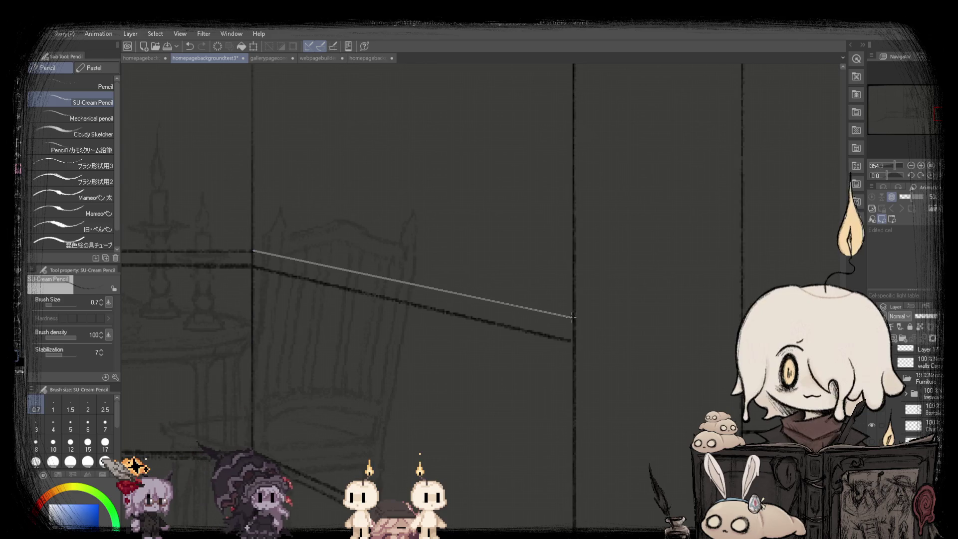
scroll(574, 321, "down", 3)
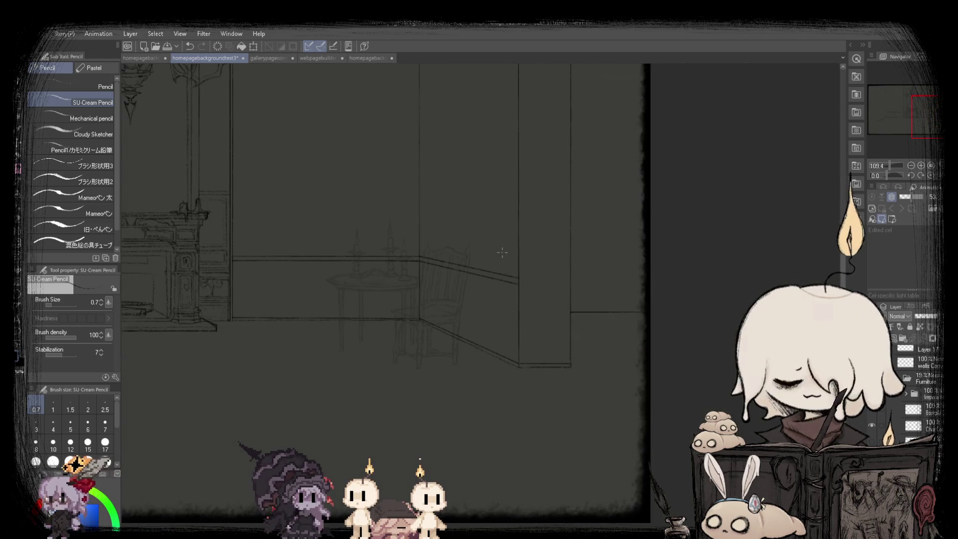
scroll(356, 252, "up", 4)
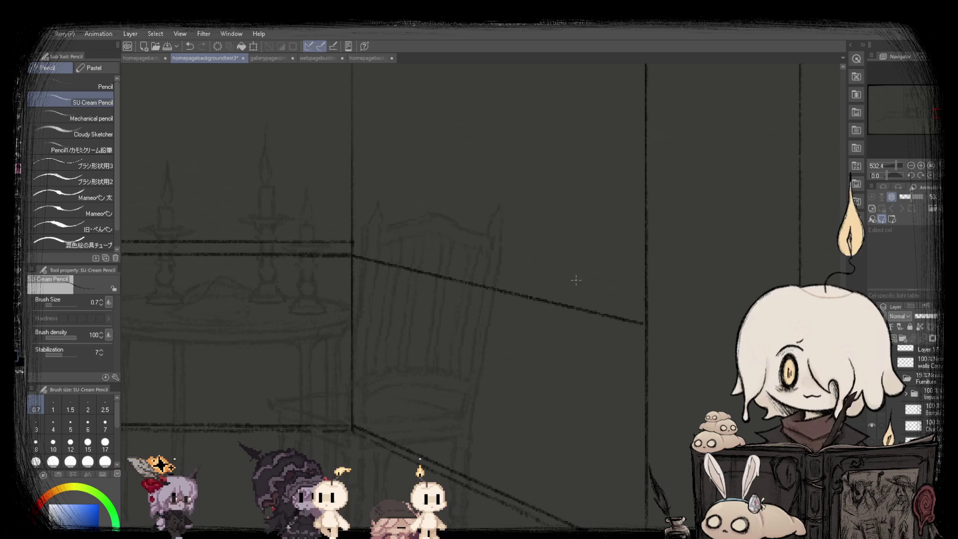
scroll(606, 292, "down", 4)
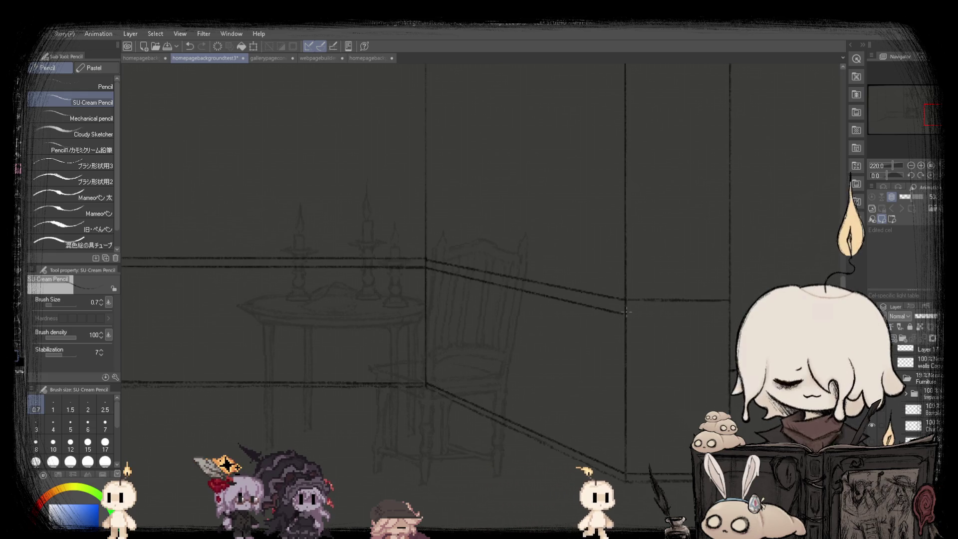
scroll(731, 315, "down", 4)
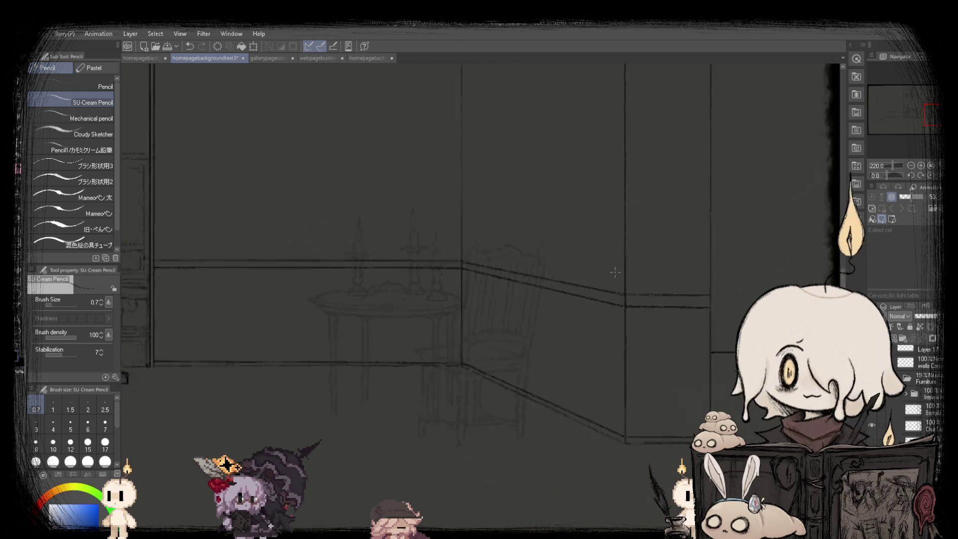
key("ctrl+0")
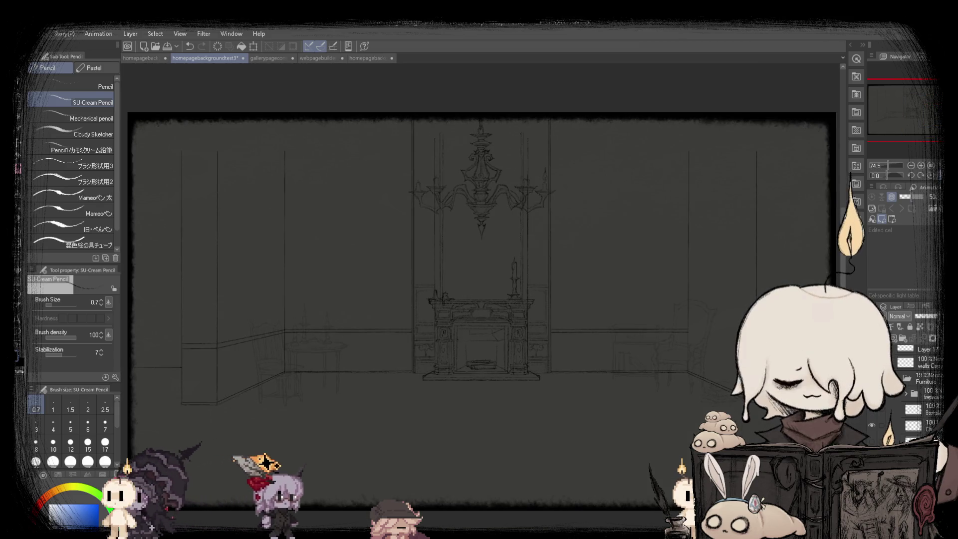
- Draw a panel with a rounded right side on the wall beside the candle table, then fit the page
scroll(669, 353, "up", 10)
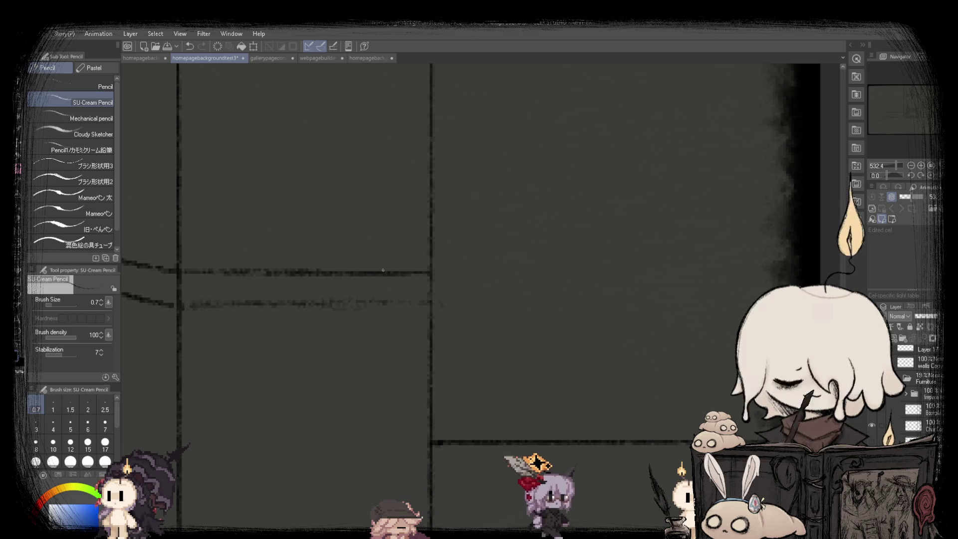
scroll(447, 282, "down", 1)
scroll(447, 281, "down", 3)
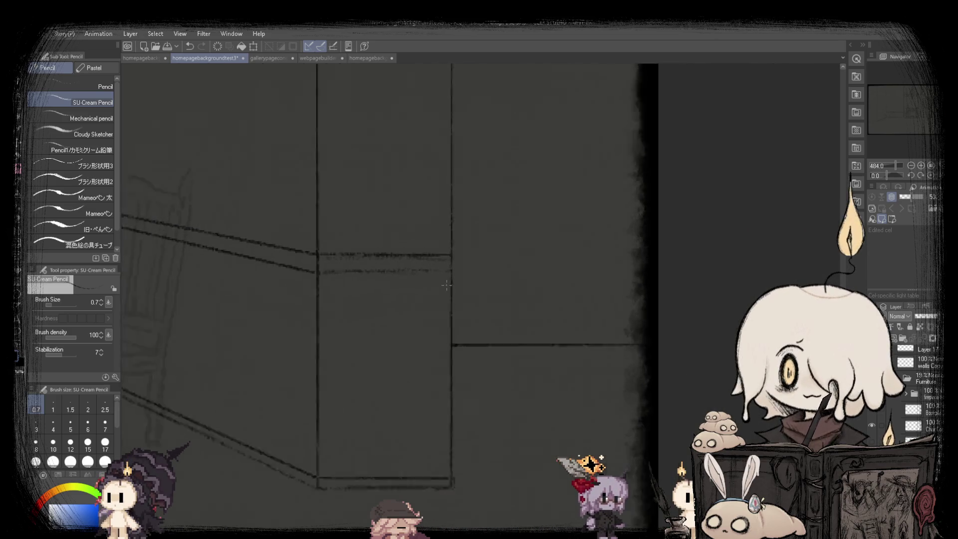
scroll(445, 247, "down", 2)
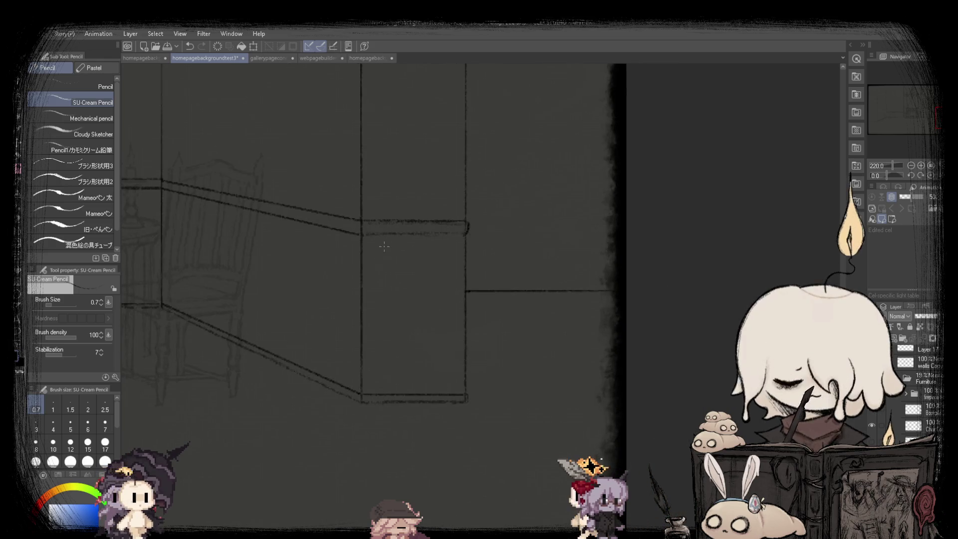
left_click_drag(383, 267, 384, 372)
left_click_drag(444, 377, 404, 379)
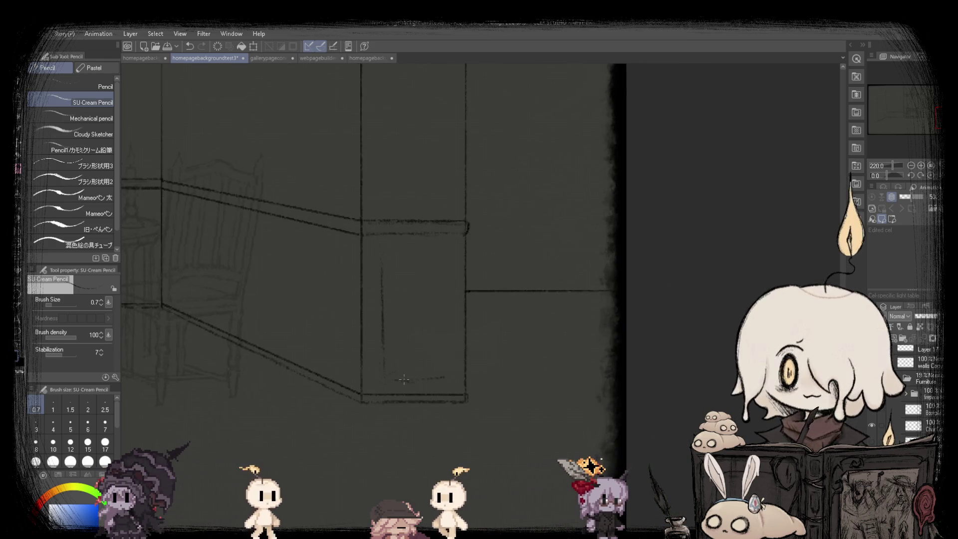
mouse_move(382, 253)
left_mouse_down()
mouse_move(430, 256)
mouse_move(439, 374)
left_mouse_up()
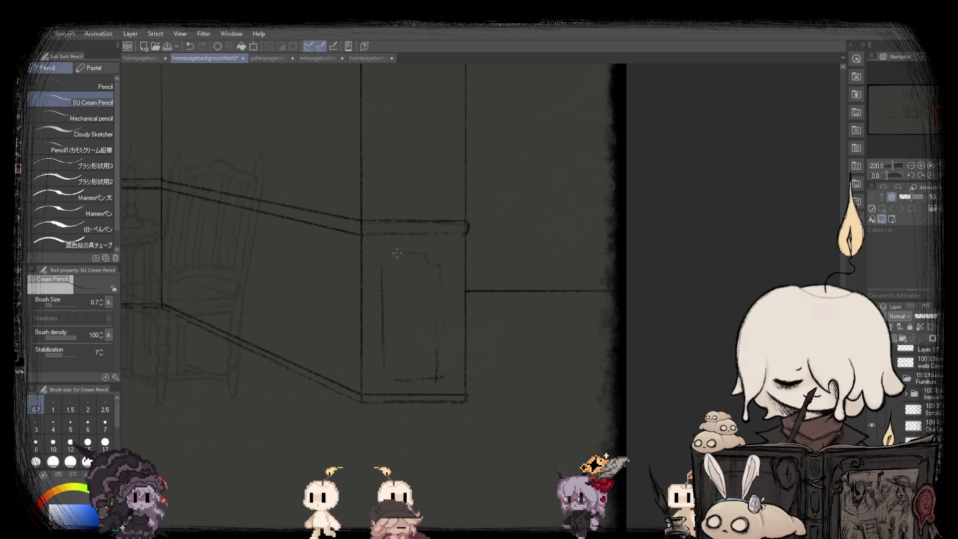
scroll(403, 380, "down", 3)
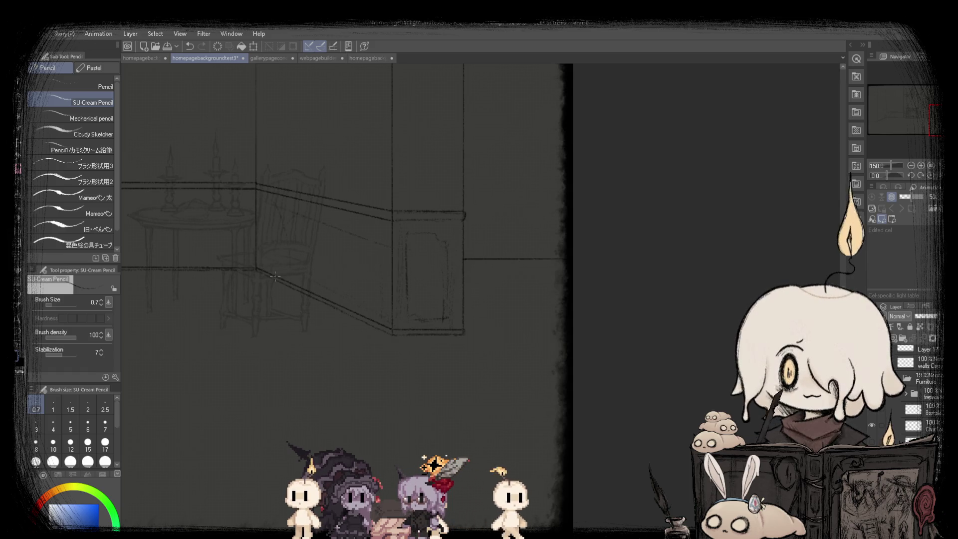
scroll(561, 266, "down", 3)
key("ctrl+0")
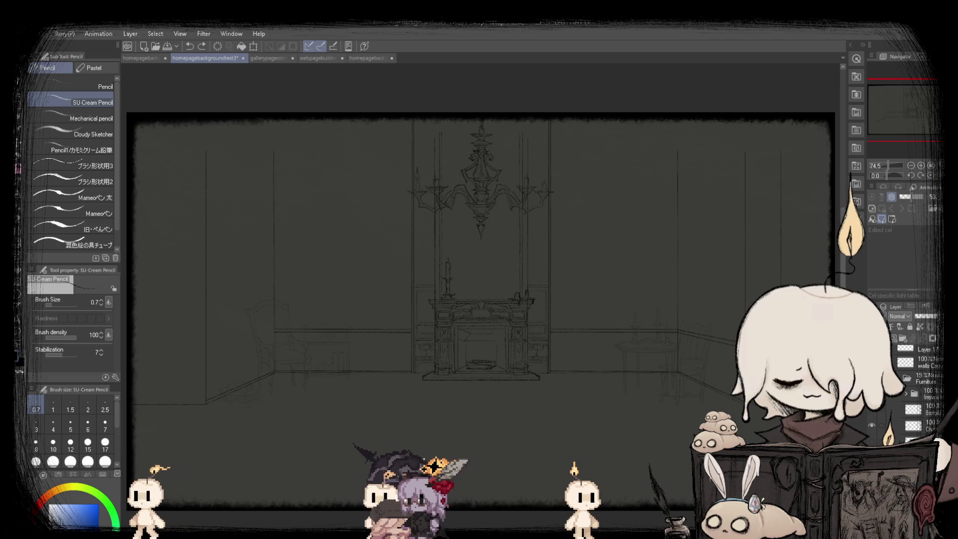
left_click(140, 58)
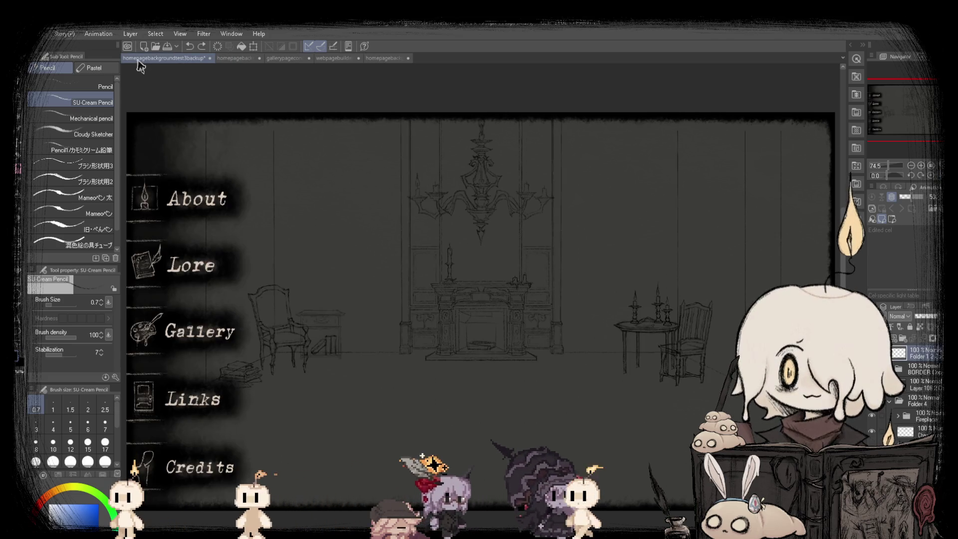
left_click(232, 58)
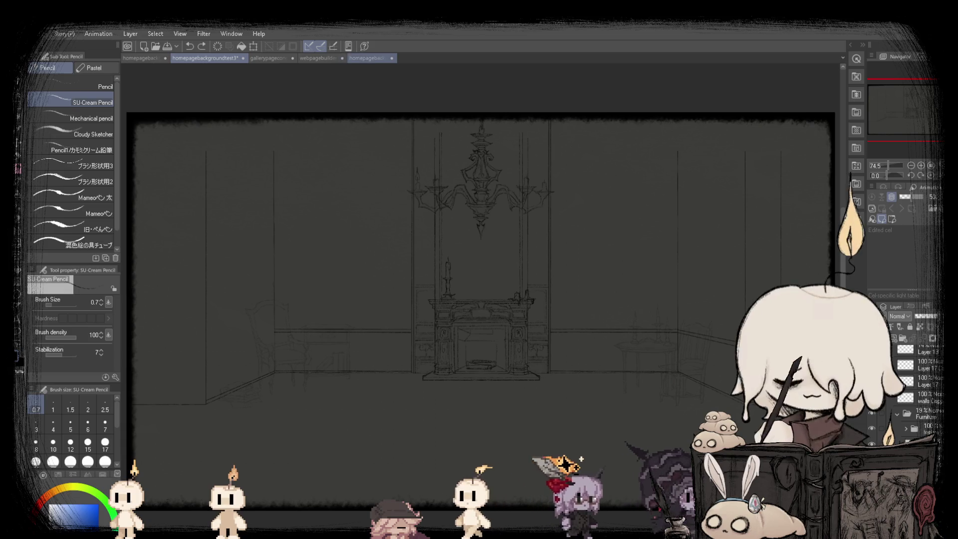
left_click(364, 59)
left_click(186, 59)
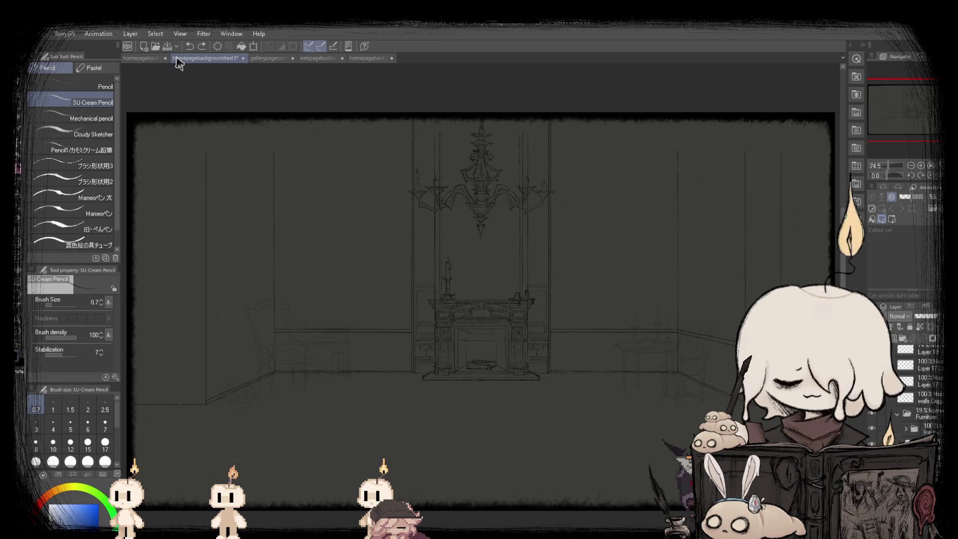
left_click(132, 59)
left_click(389, 59)
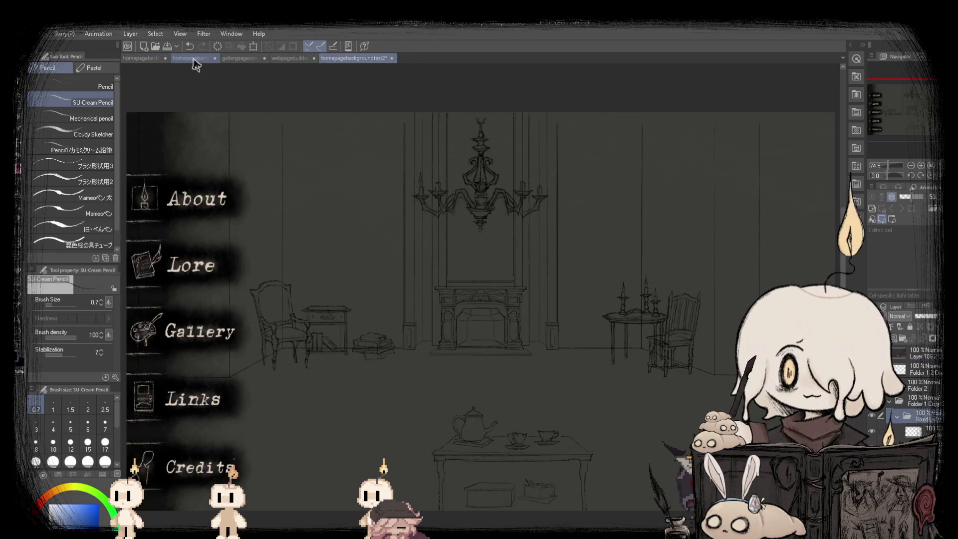
left_click(199, 59)
left_click(143, 56)
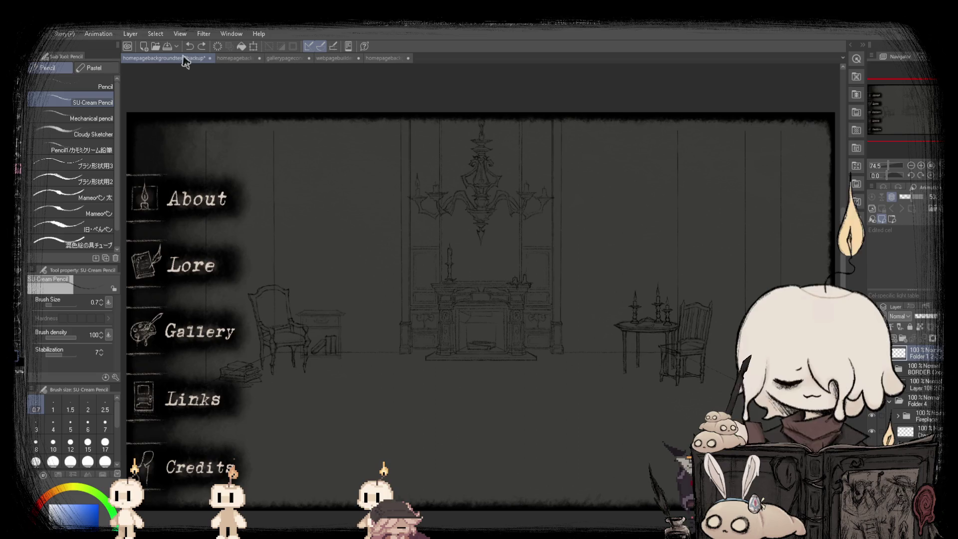
left_click(190, 58)
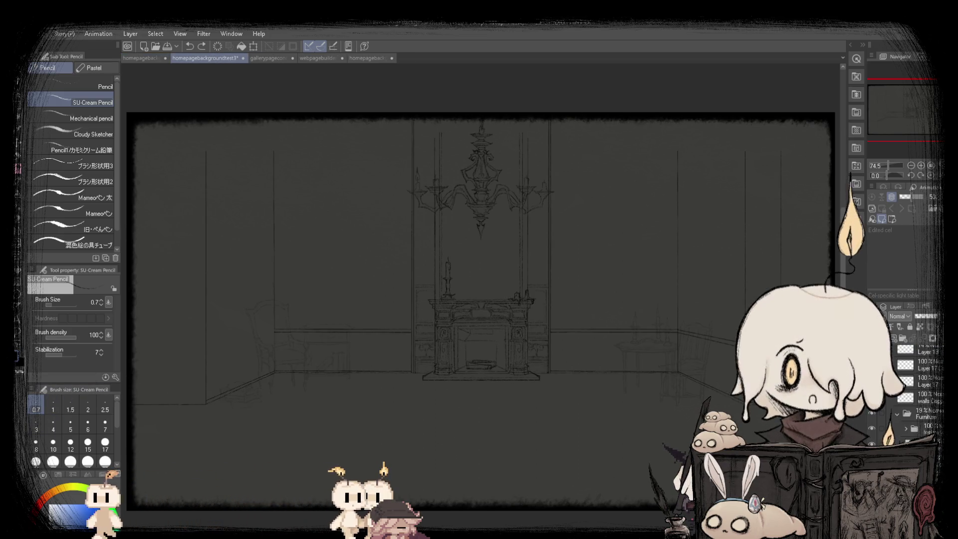
- Compare the wall and floor lines beside the fireplace with redo/undo, leaving them removed
scroll(926, 368, "down", 3)
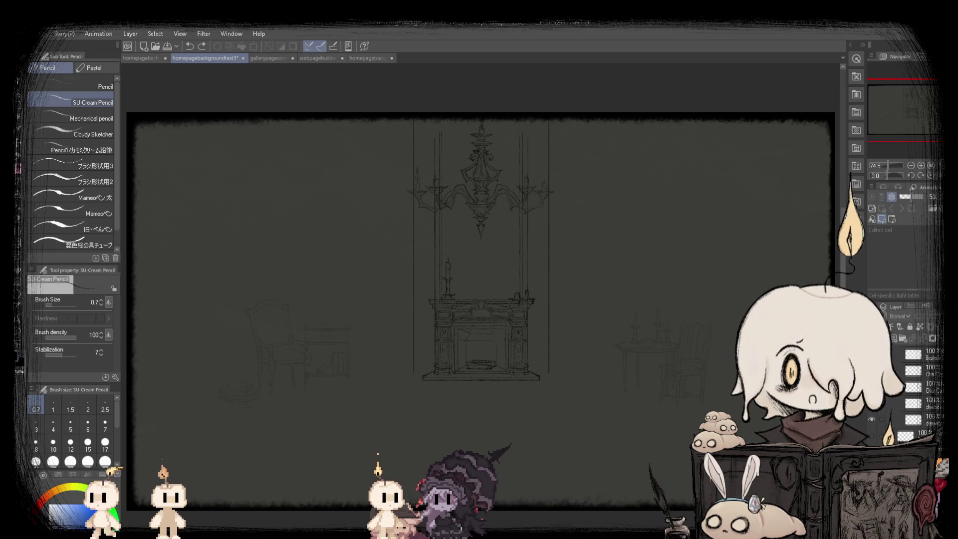
key("ctrl+y")
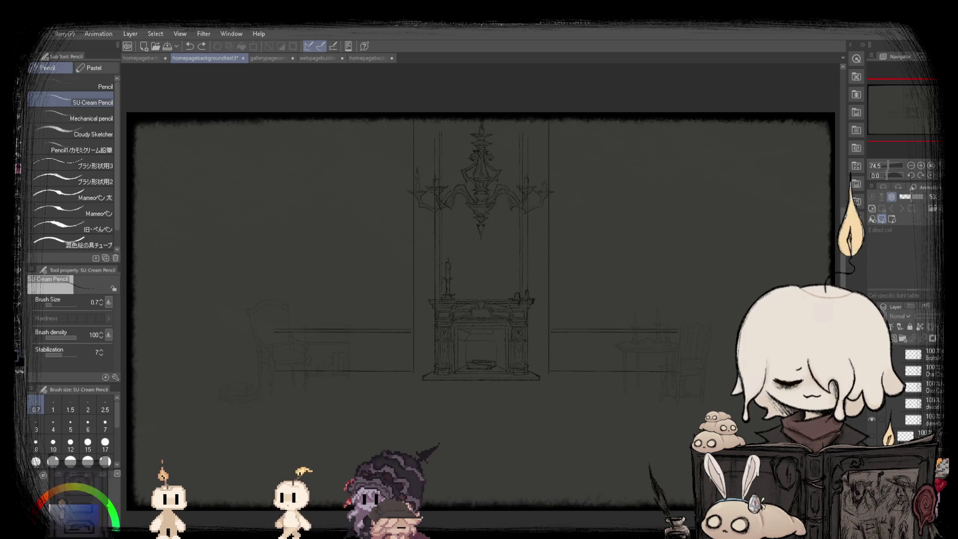
key("ctrl+y")
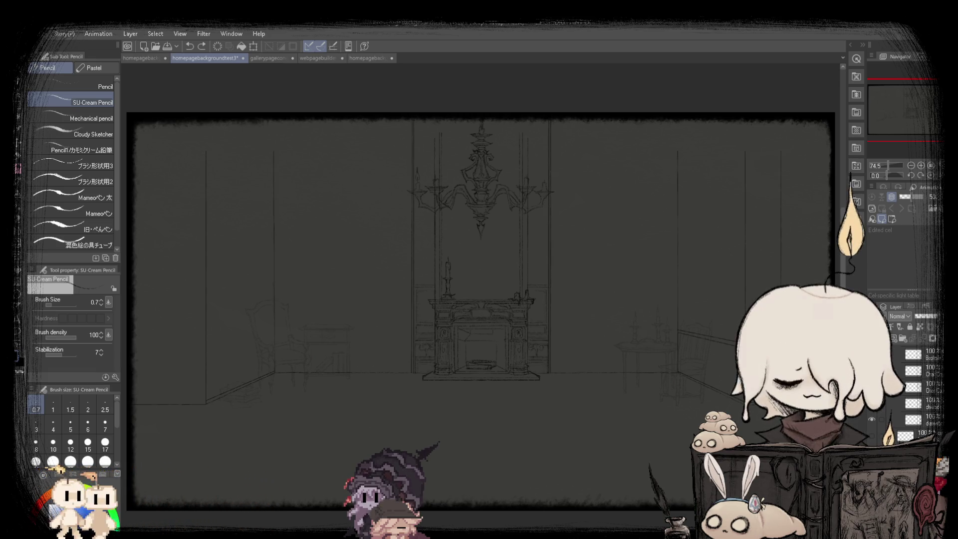
key("ctrl+z")
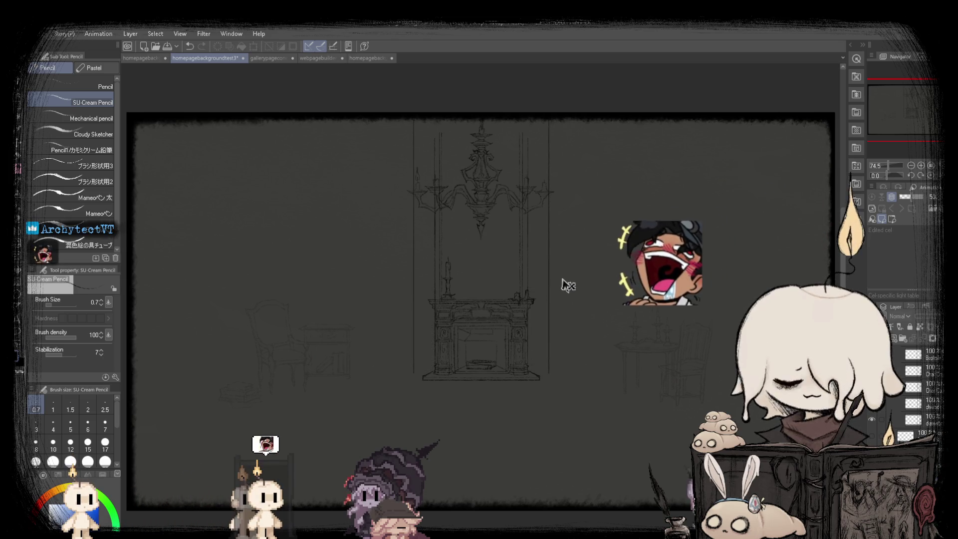
- Show the furniture sketches at 100% opacity and zoom in on the table
scroll(917, 432, "up", 3)
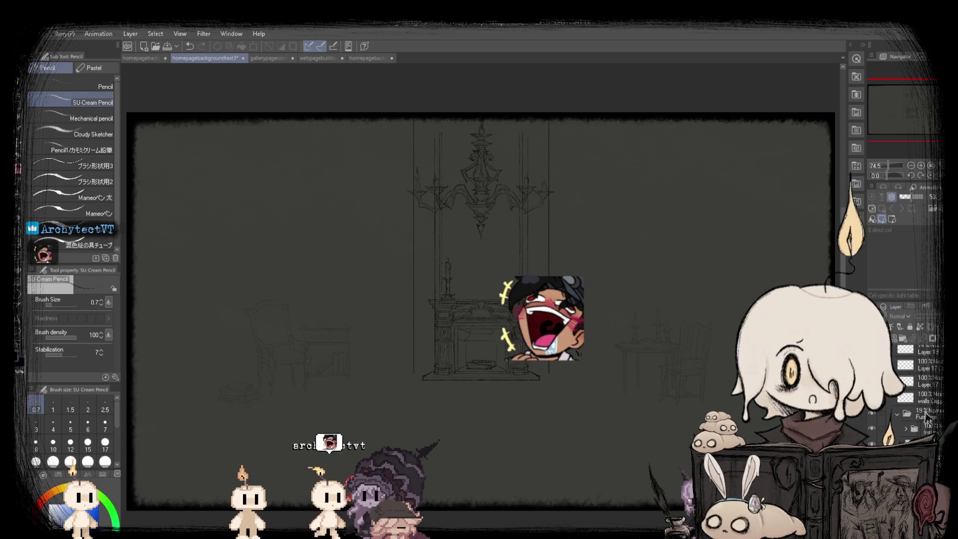
key("ctrl+z")
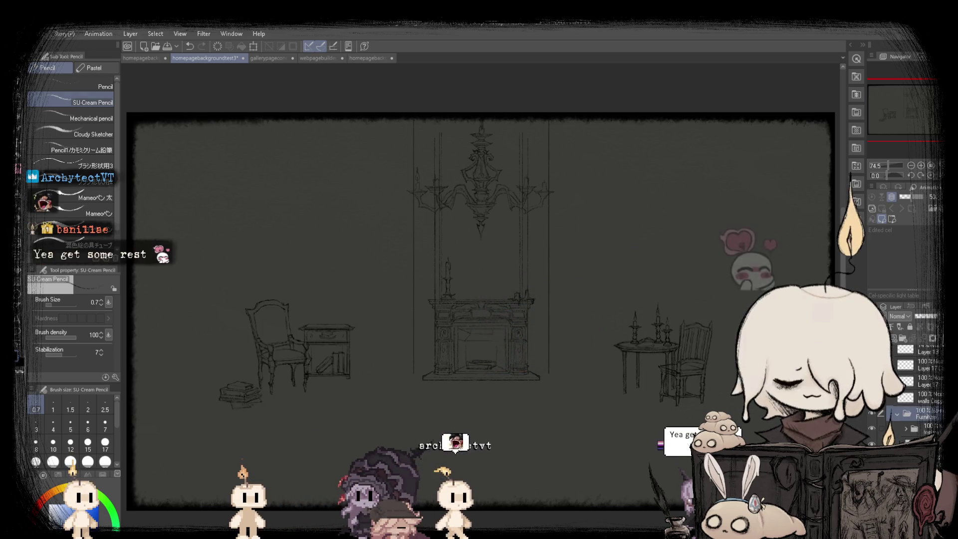
scroll(658, 367, "up", 3)
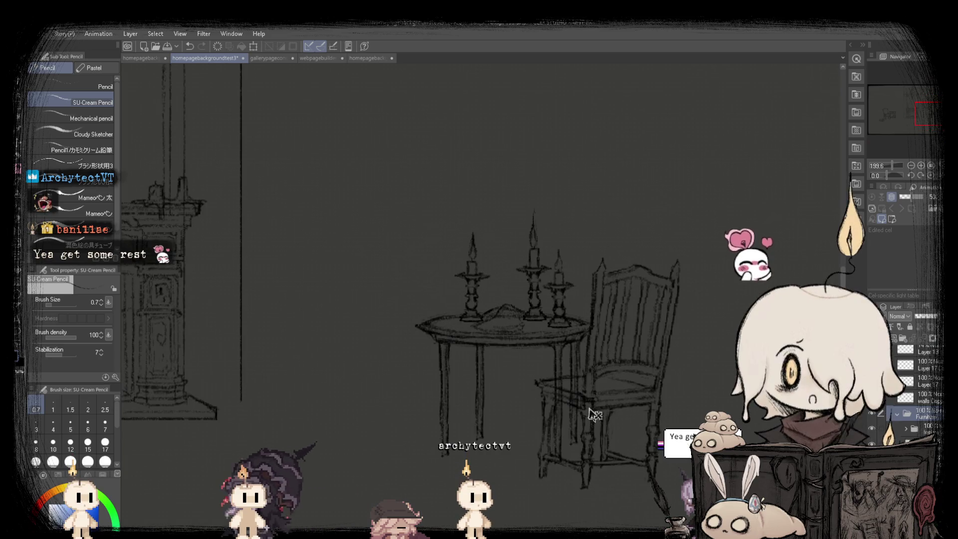
scroll(515, 379, "up", 1)
scroll(471, 319, "down", 2)
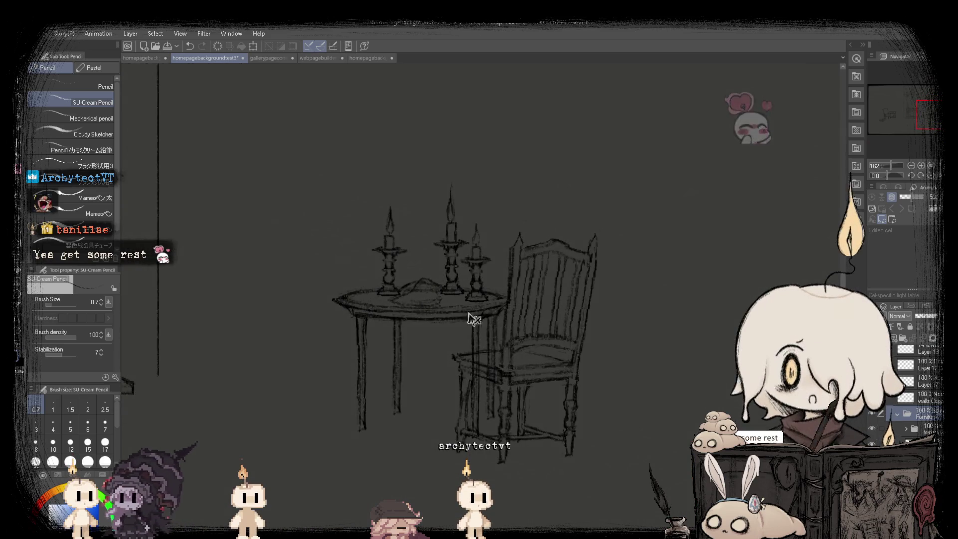
key("k")
scroll(391, 250, "down", 5)
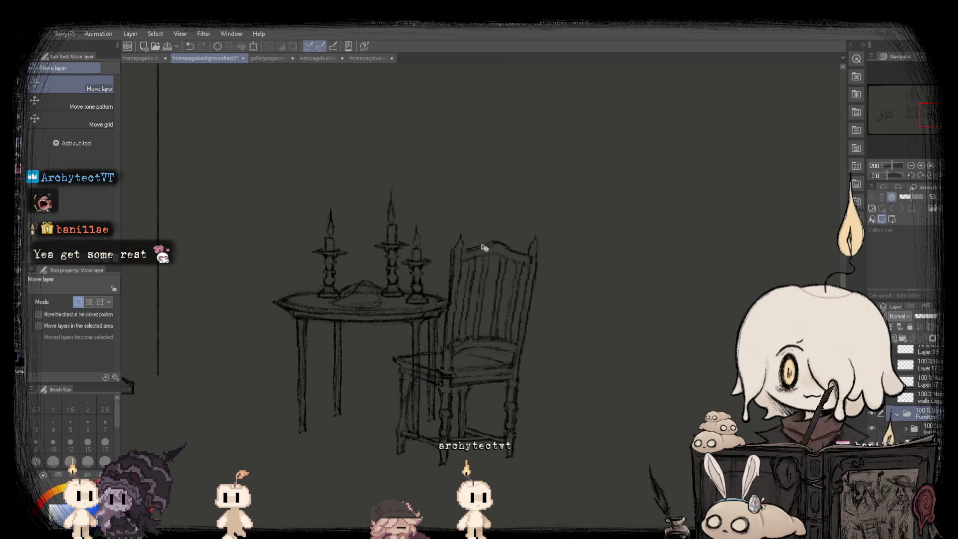
- Fit the page and mirror the view twice to check the composition, ending in original orientation
scroll(334, 253, "down", 1)
scroll(334, 253, "up", 4)
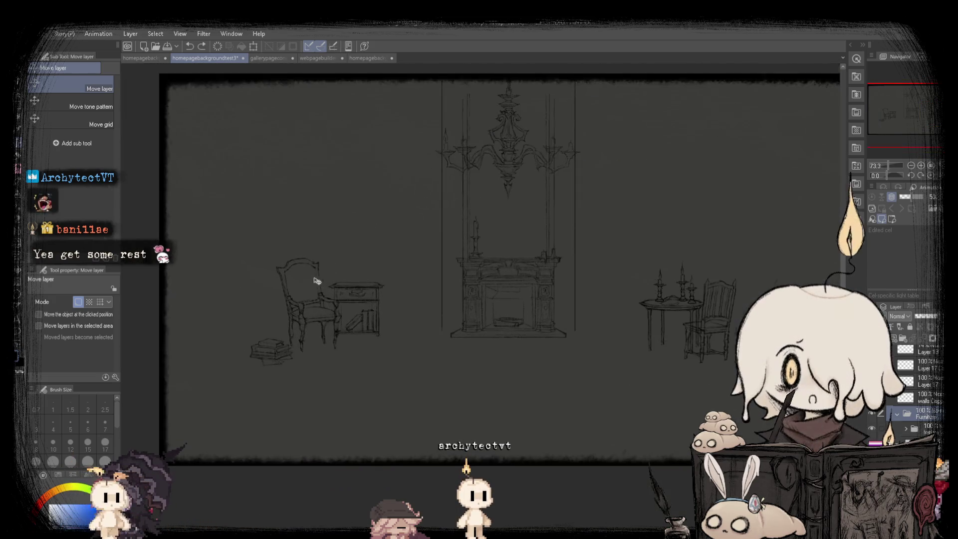
key("ctrl+0")
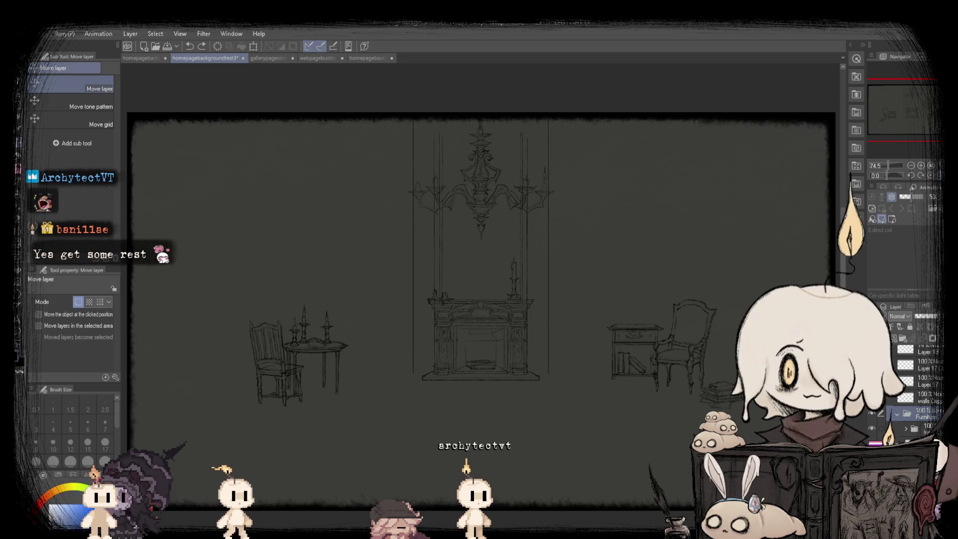
key("h")
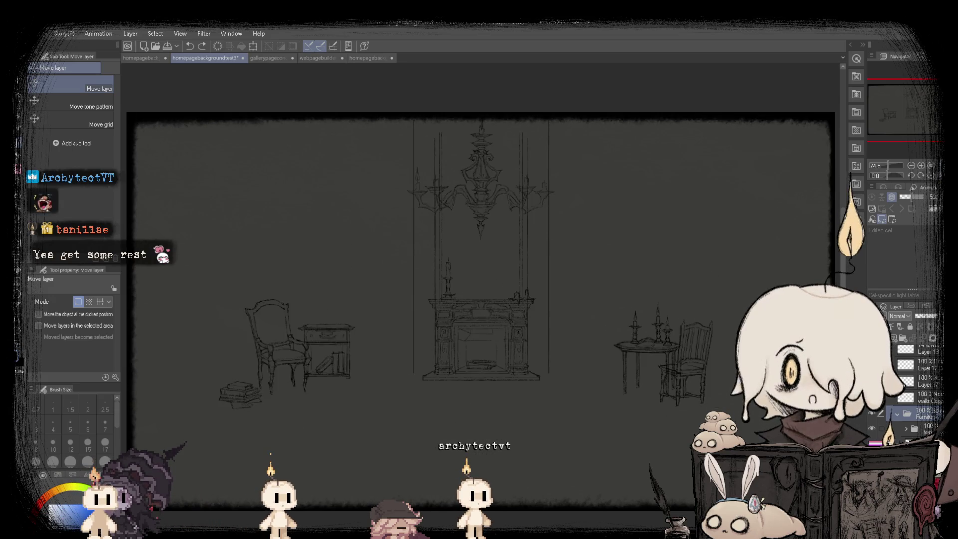
scroll(368, 239, "up", 3)
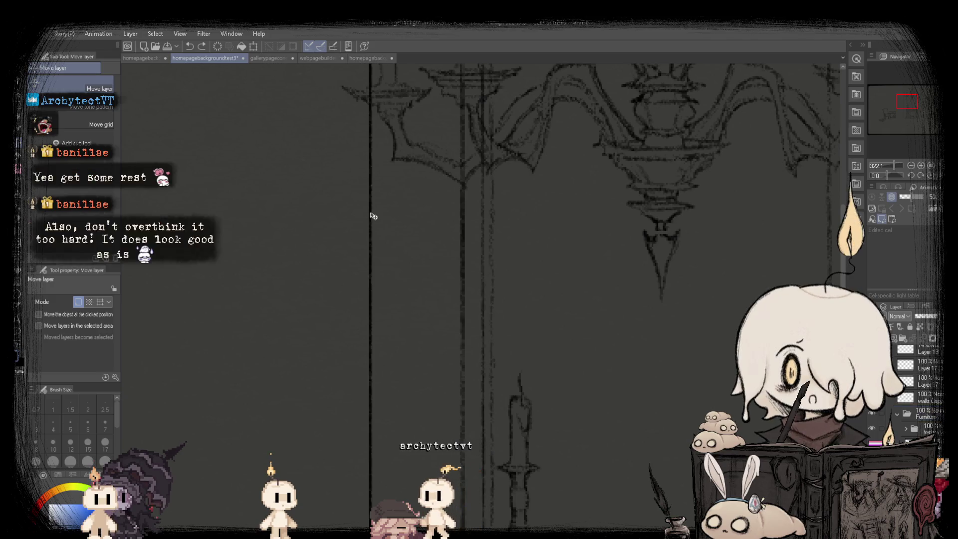
scroll(543, 267, "down", 3)
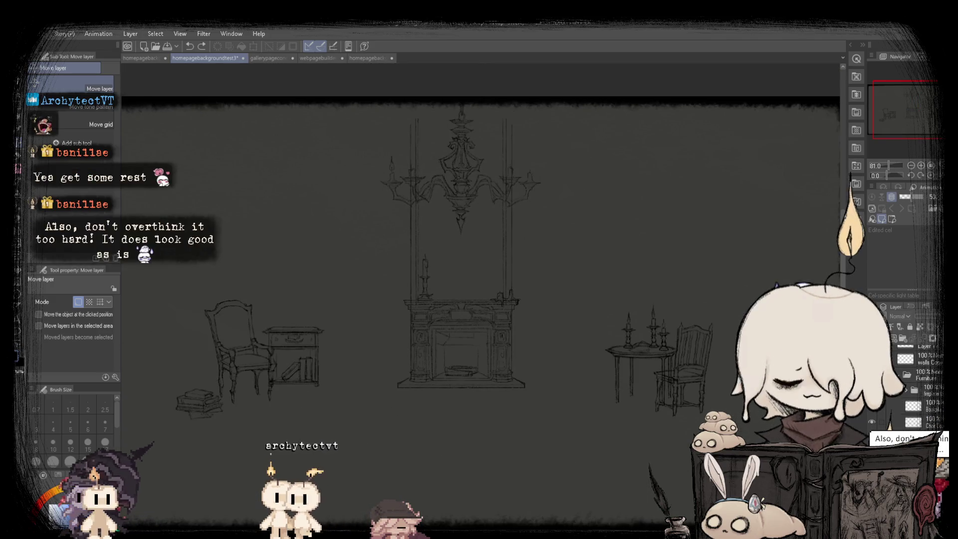
scroll(466, 234, "down", 1)
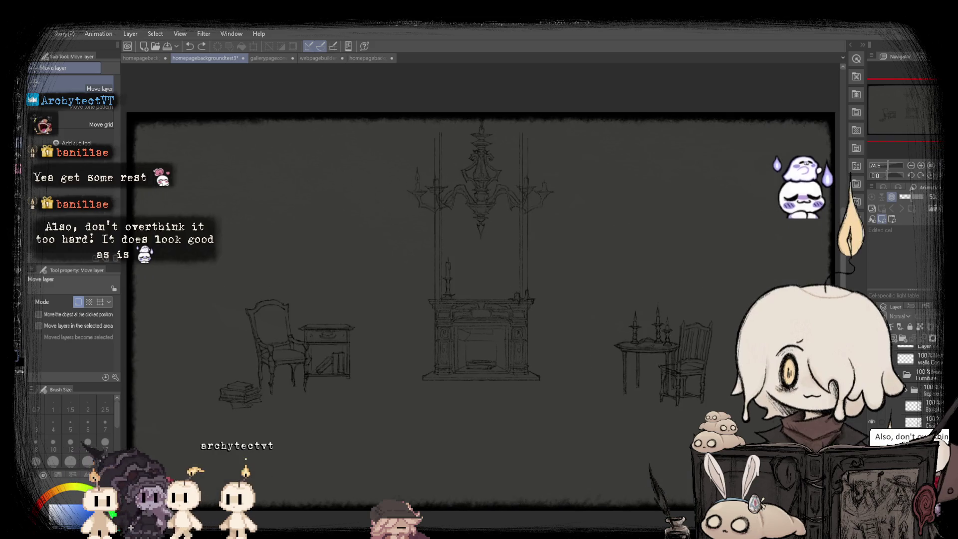
key("h")
key("h")
key("h")
key("h")
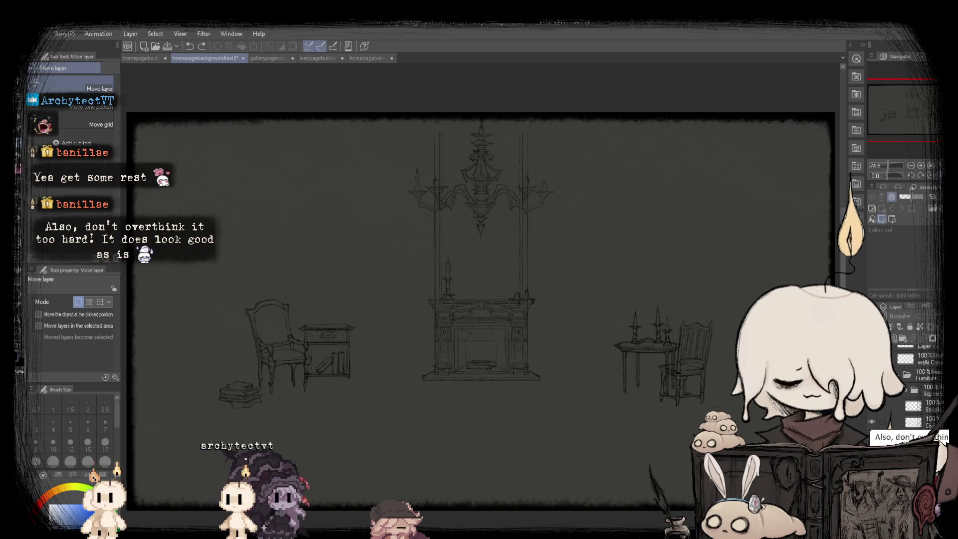
key("h")
key("h")
key("h")
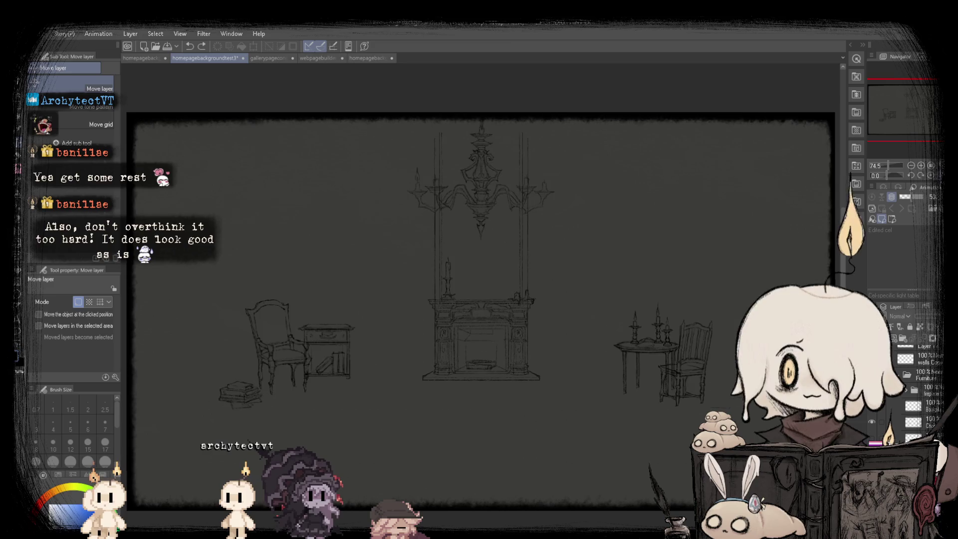
key("h")
key("h")
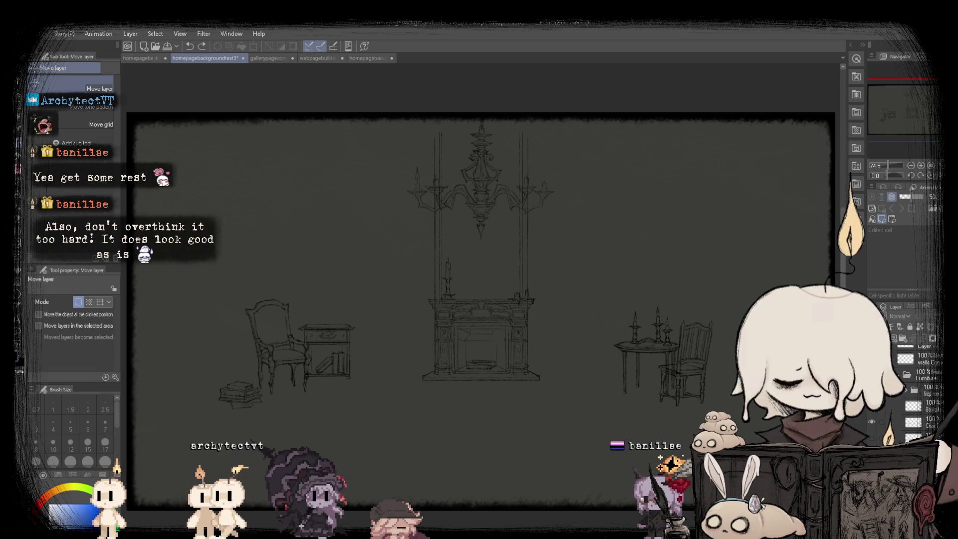
- Clear the current selection
scroll(876, 439, "down", 2)
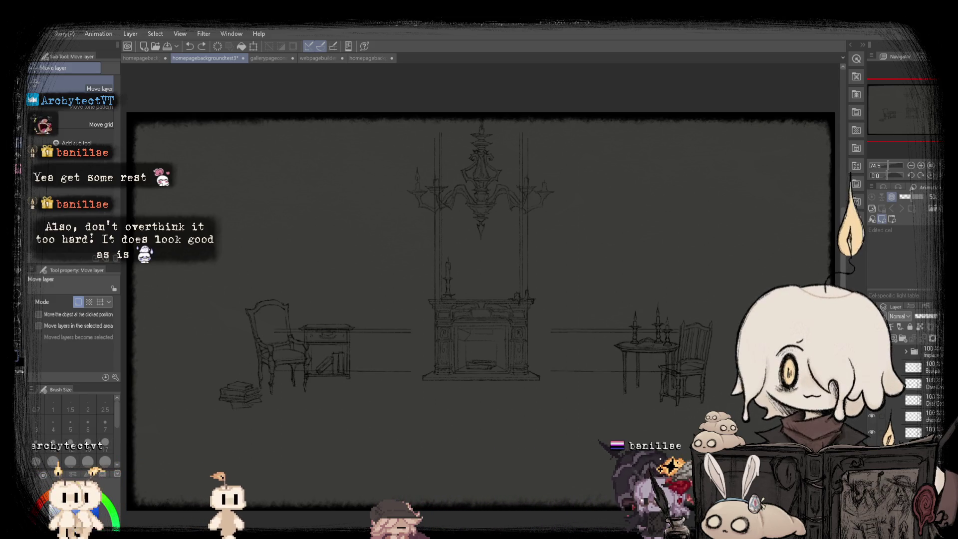
key("ctrl+d")
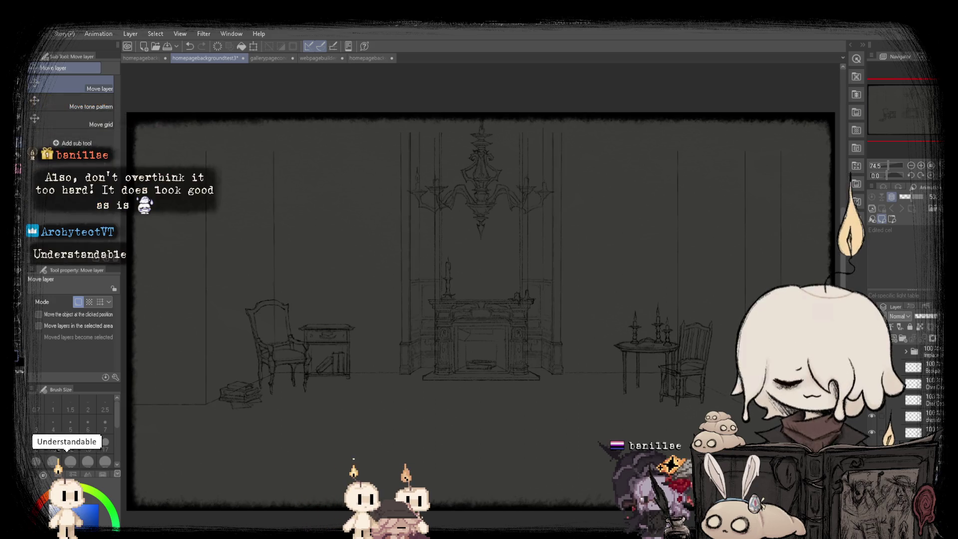
scroll(606, 289, "up", 2)
- Rectangle-select the column left of the chandelier and shift it slightly to the right
key("m")
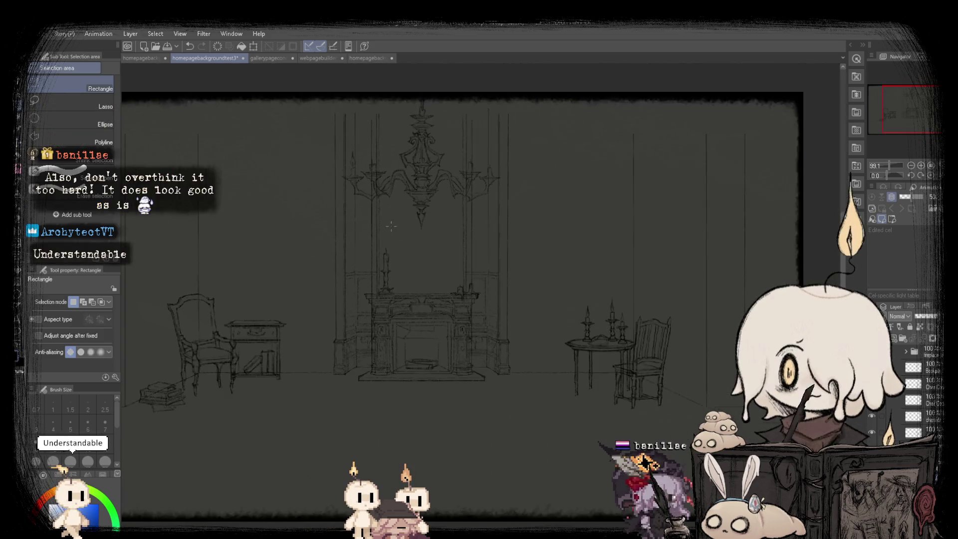
mouse_move(337, 125)
left_mouse_down()
mouse_move(420, 461)
mouse_move(509, 466)
left_mouse_up()
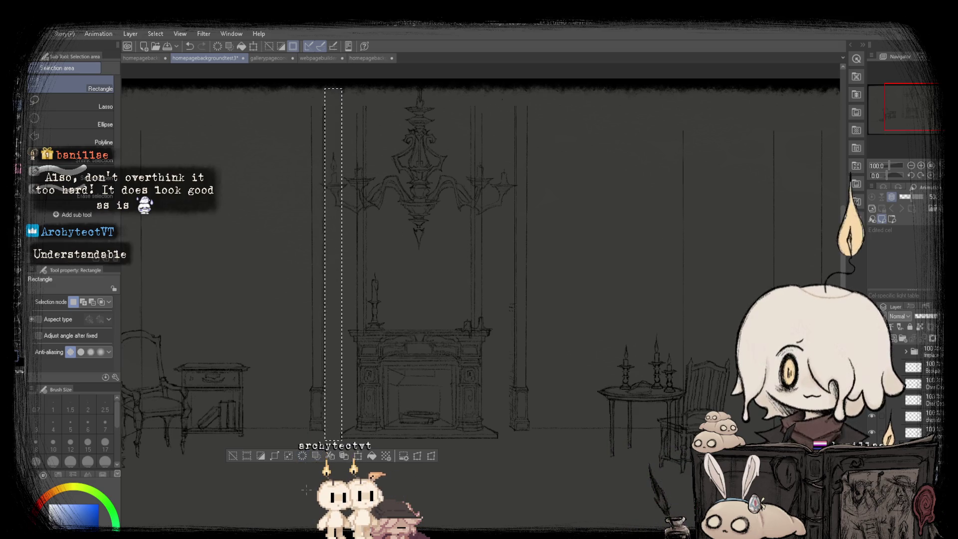
scroll(306, 489, "down", 2)
mouse_move(313, 178)
left_mouse_down()
mouse_move(353, 439)
mouse_move(375, 478)
left_mouse_up()
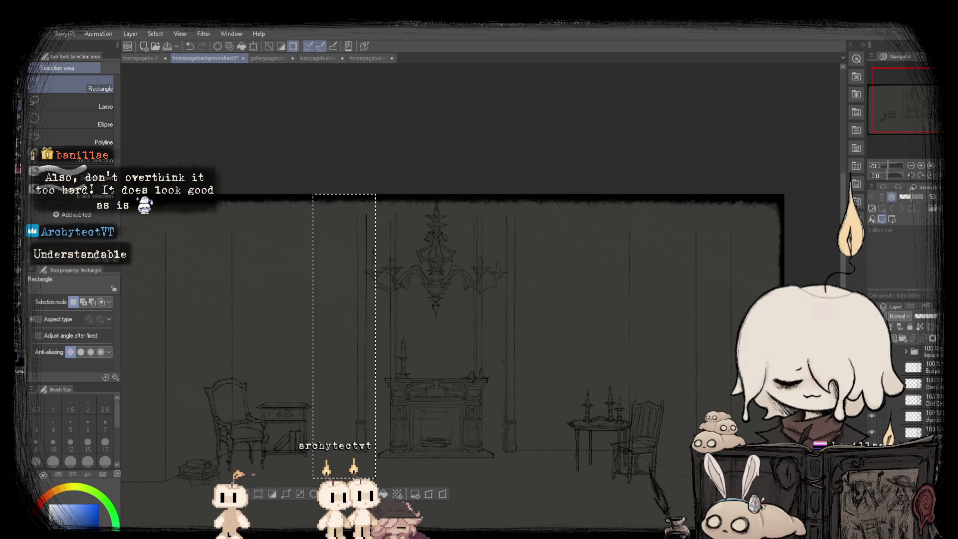
key("ctrl+t")
scroll(389, 457, "up", 2)
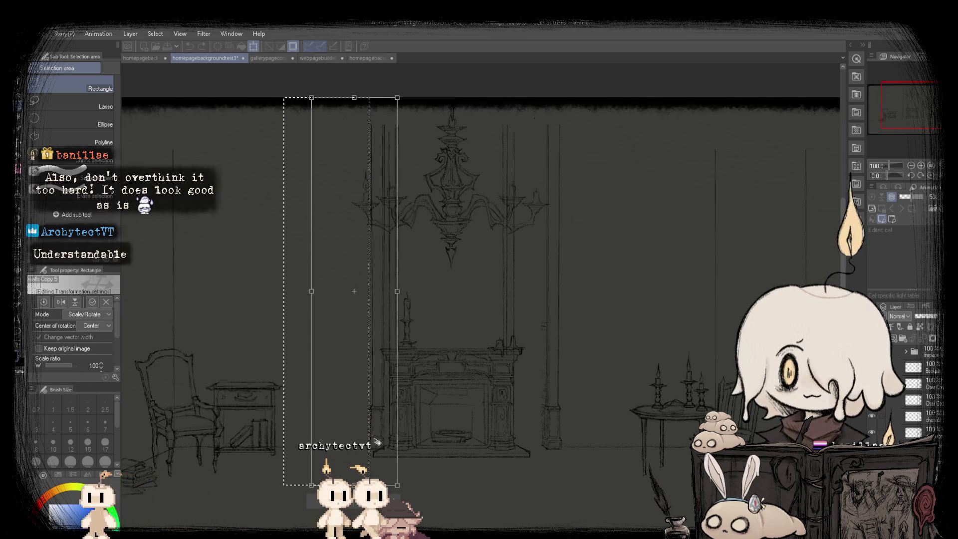
left_click_drag(377, 442, 381, 442)
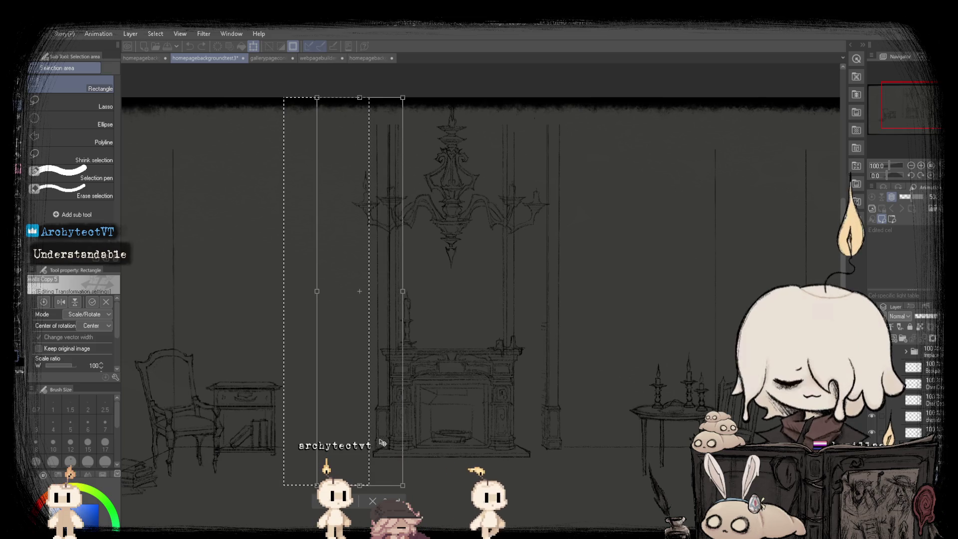
key("Return")
key("ctrl+d")
- Check the moved column by selecting strips of the sketch and clearing the selections
scroll(383, 348, "up", 2)
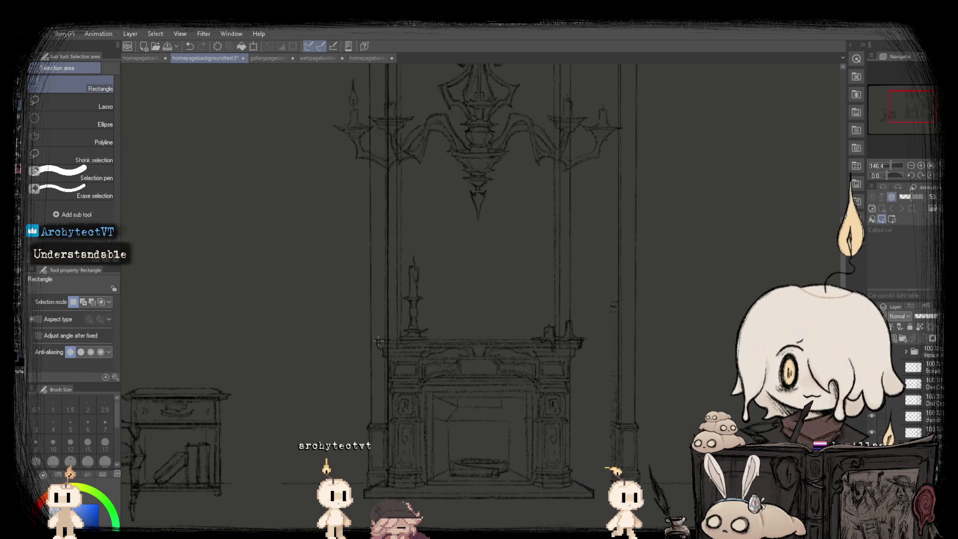
left_click_drag(378, 341, 426, 359)
key("ctrl+d")
scroll(433, 297, "down", 2)
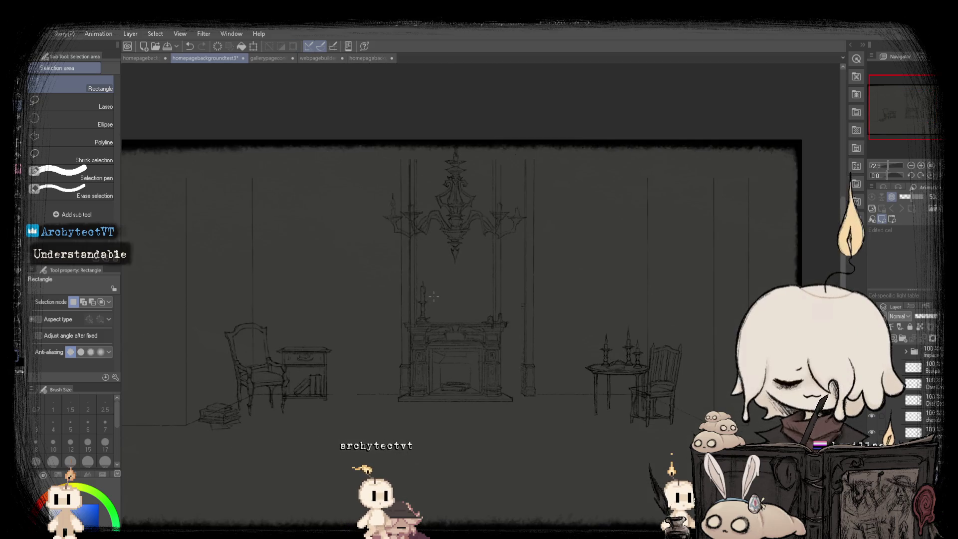
scroll(442, 293, "down", 1)
scroll(599, 224, "up", 1)
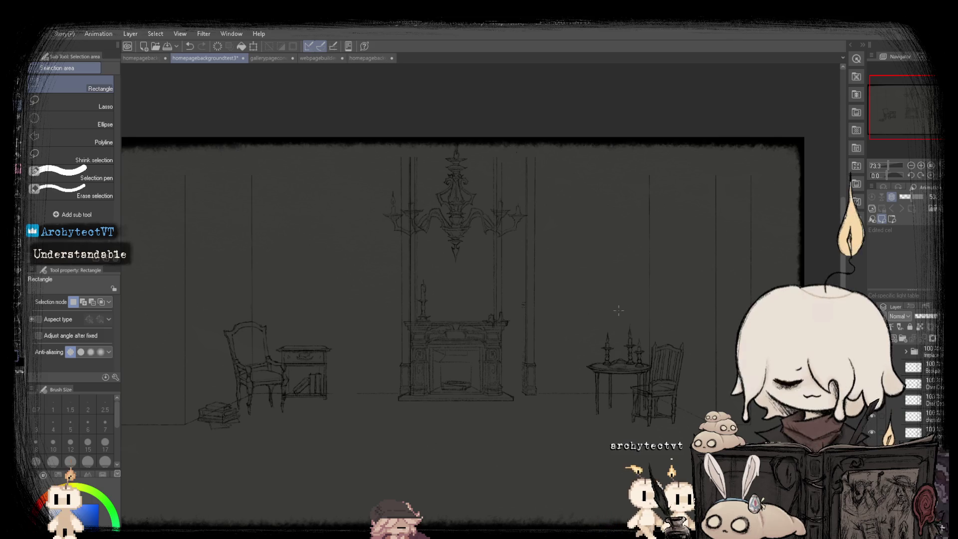
scroll(489, 285, "down", 3)
scroll(463, 275, "up", 1)
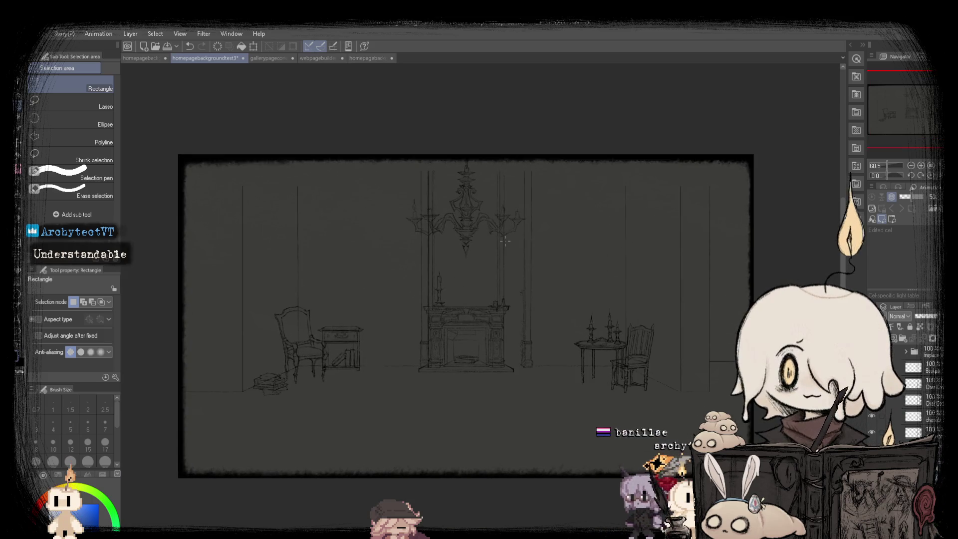
scroll(505, 242, "up", 2)
left_click_drag(378, 133, 392, 418)
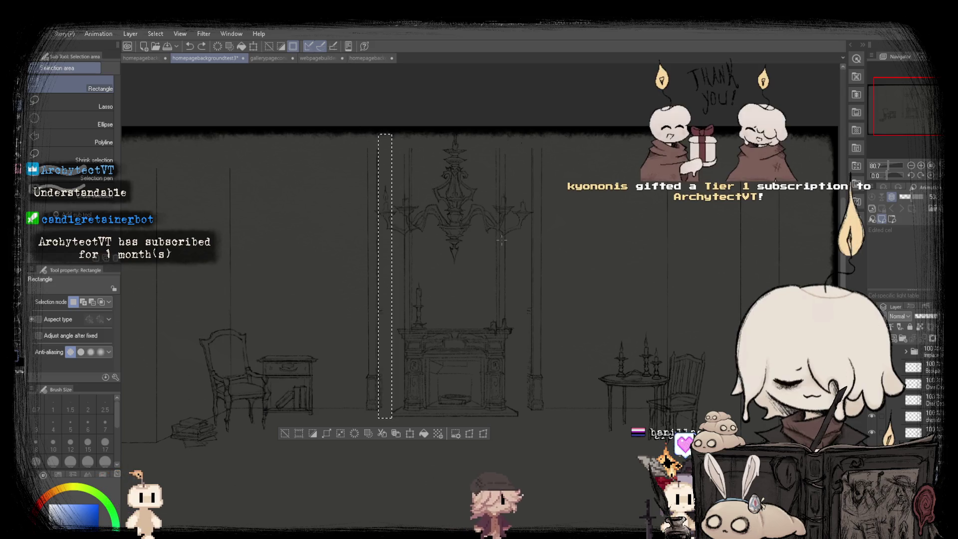
key("ctrl+d")
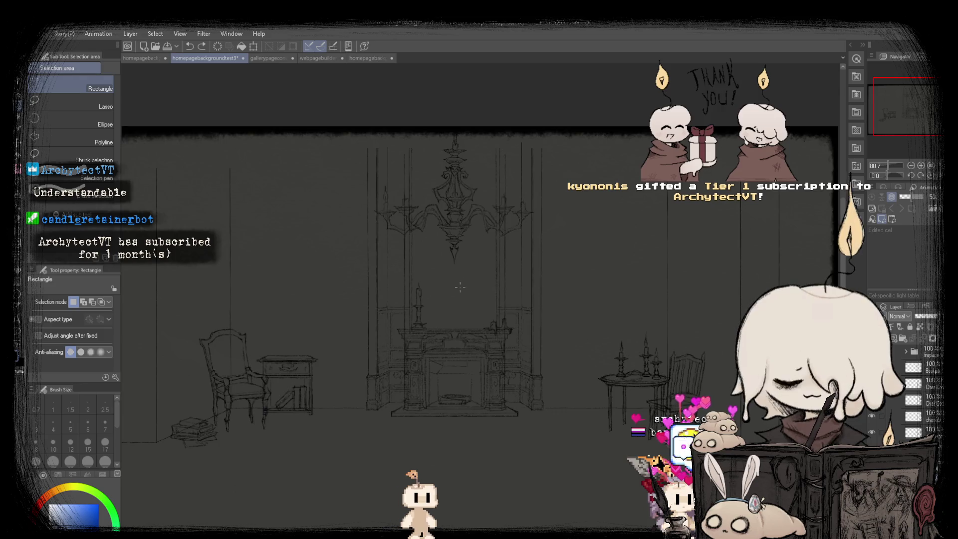
scroll(460, 287, "up", 1)
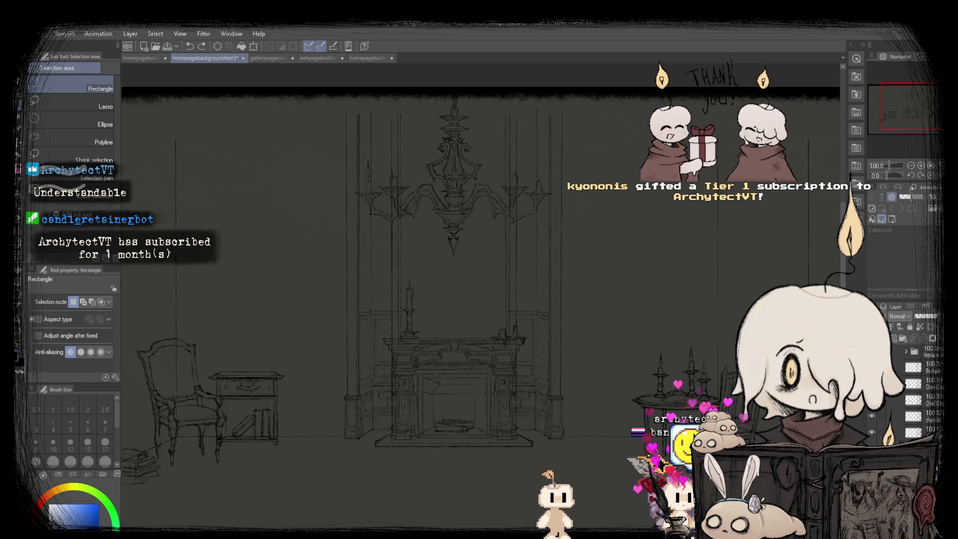
- Erase the outer pillar lines on both sides, then undo to restore them
key("Delete")
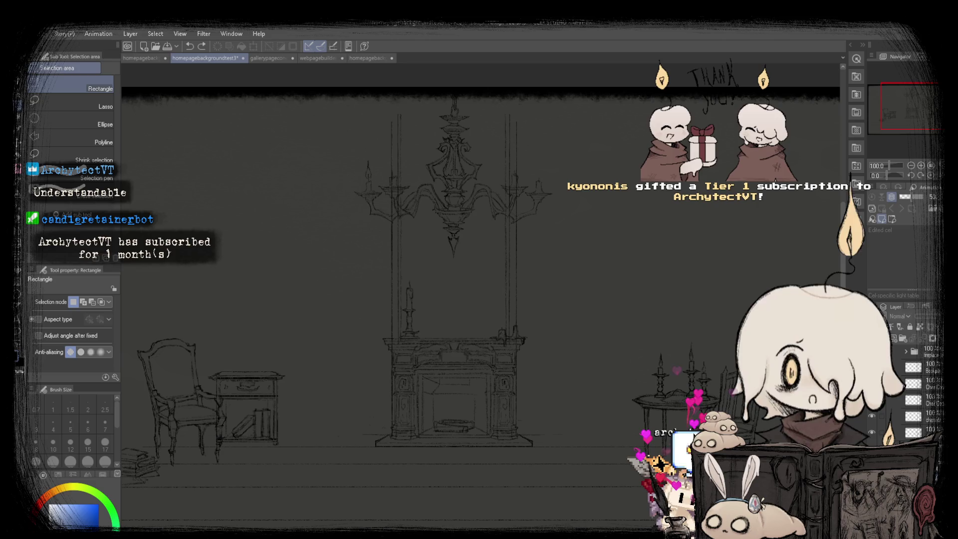
key("ctrl+z")
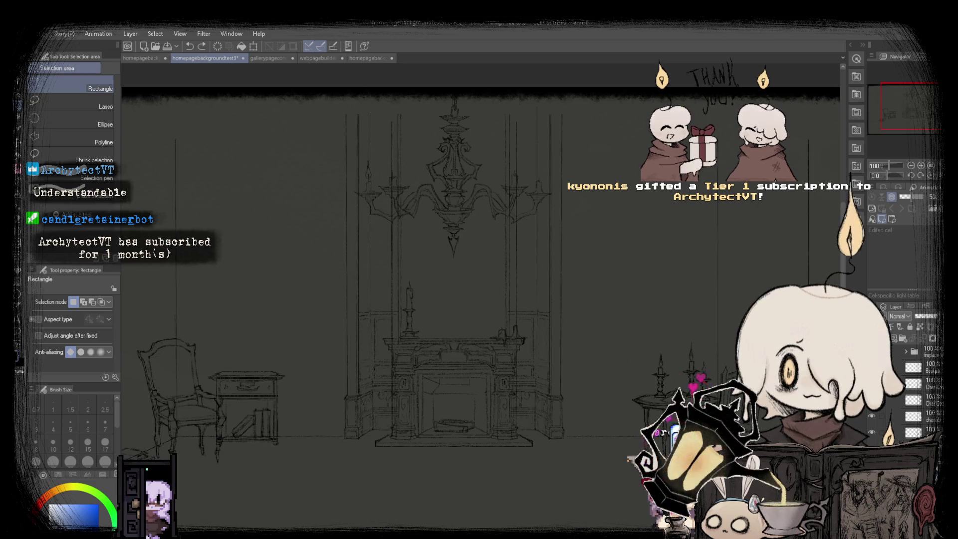
scroll(514, 347, "down", 2)
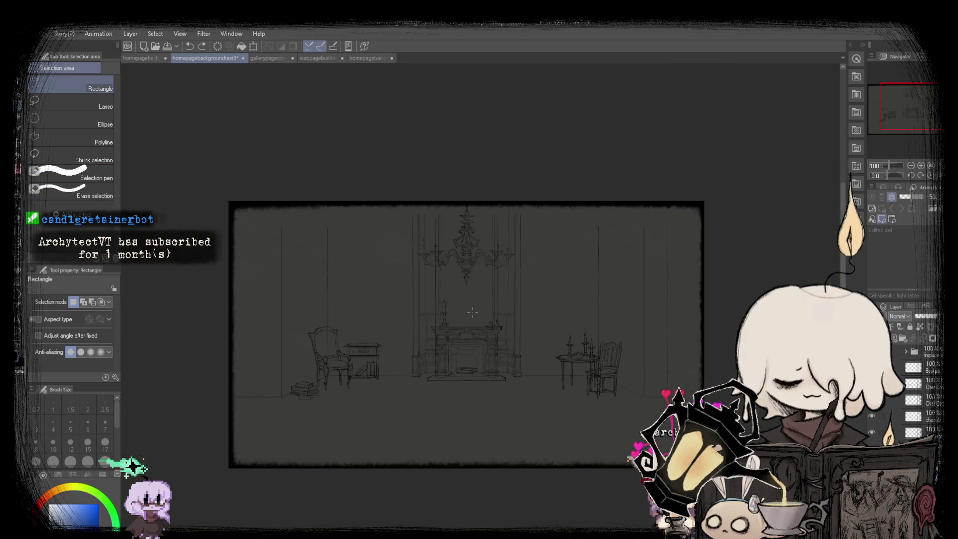
scroll(516, 347, "up", 2)
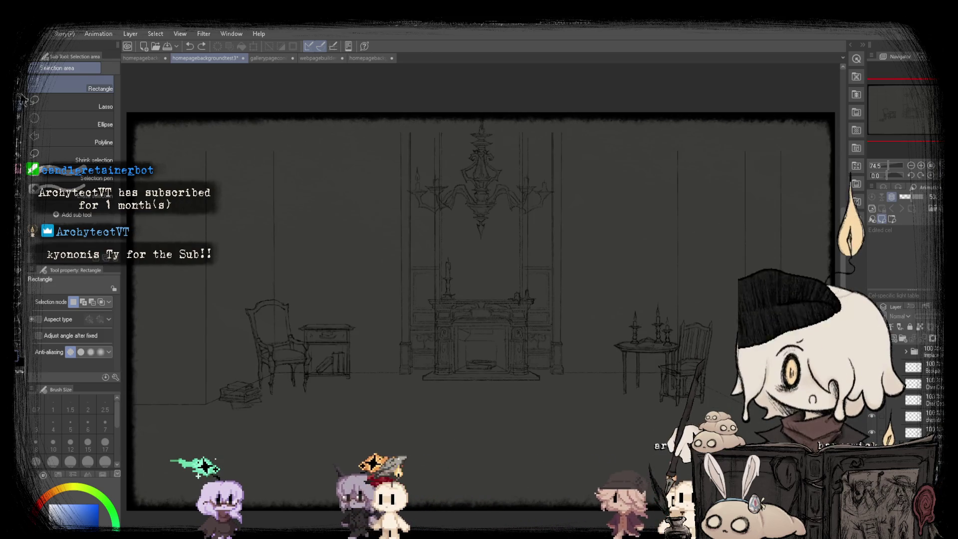
- Save the room sketch, pick the SU-Cream Pencil, and flip tabs to the webpagebuilderbackup painting
key("ctrl+s")
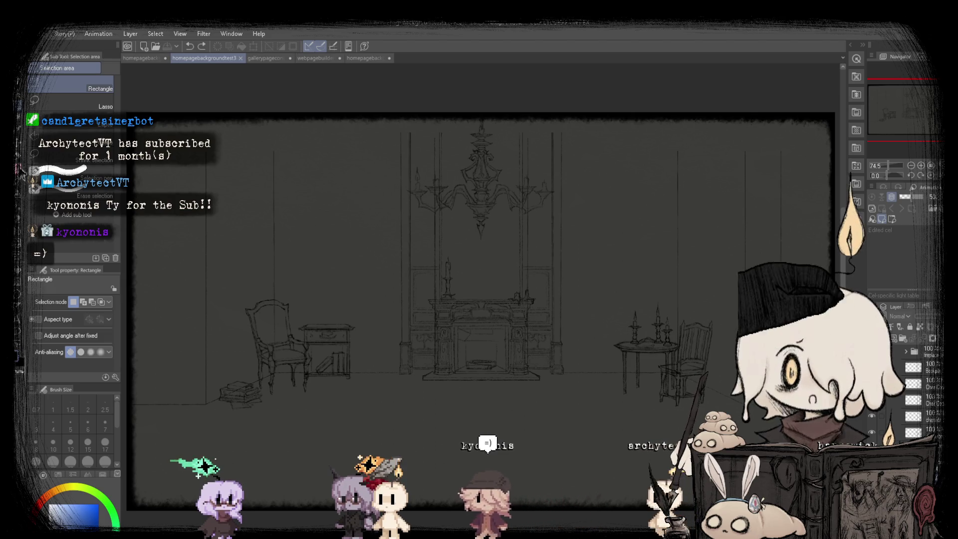
key("p")
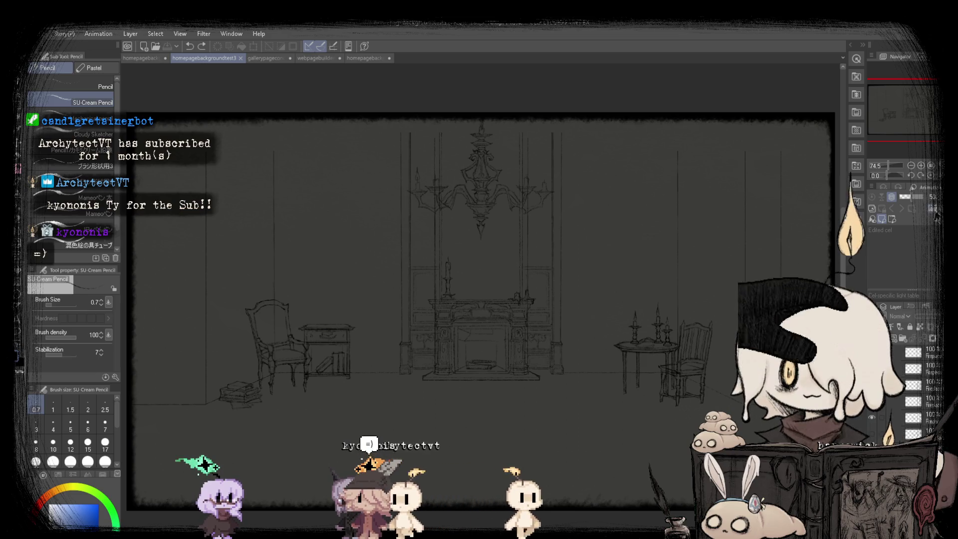
left_click(310, 58)
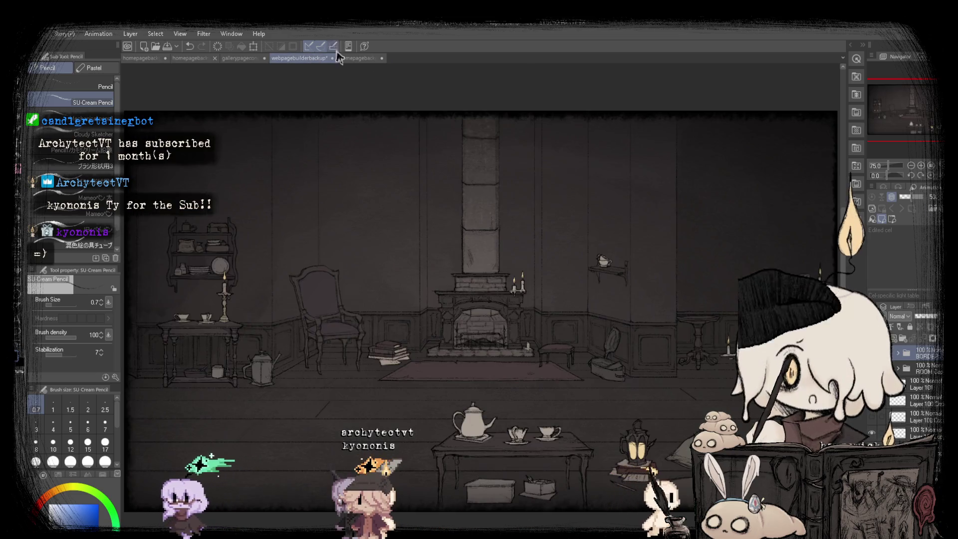
scroll(480, 311, "down", 1)
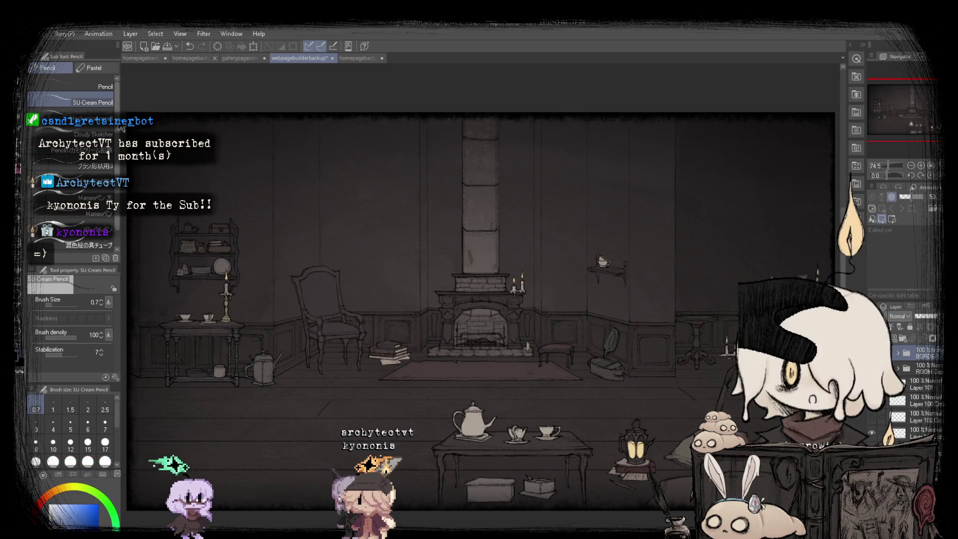
left_click(161, 58)
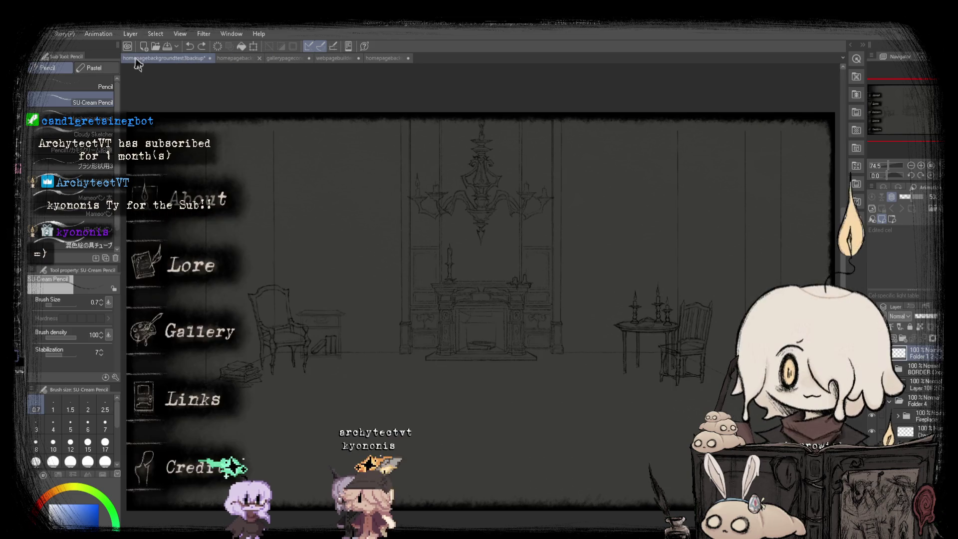
left_click(228, 58)
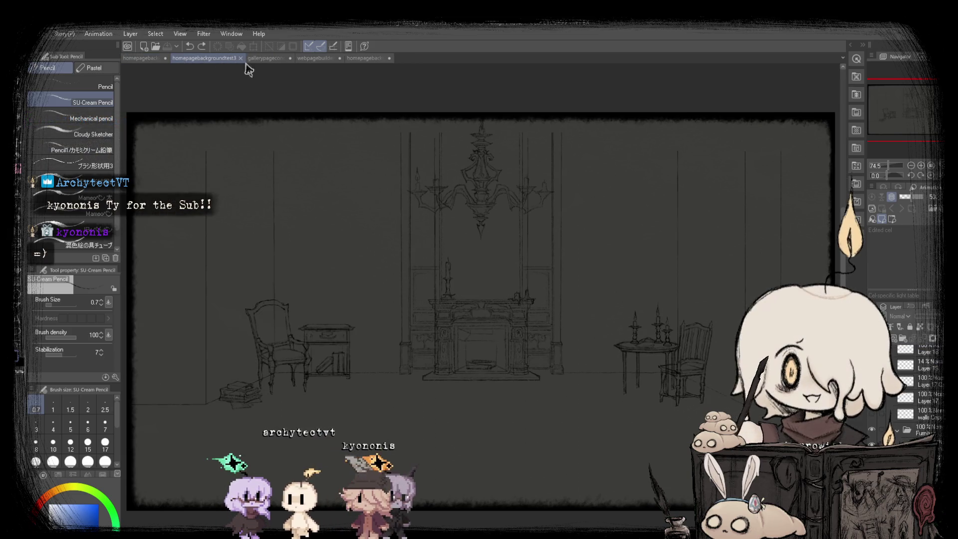
left_click(318, 58)
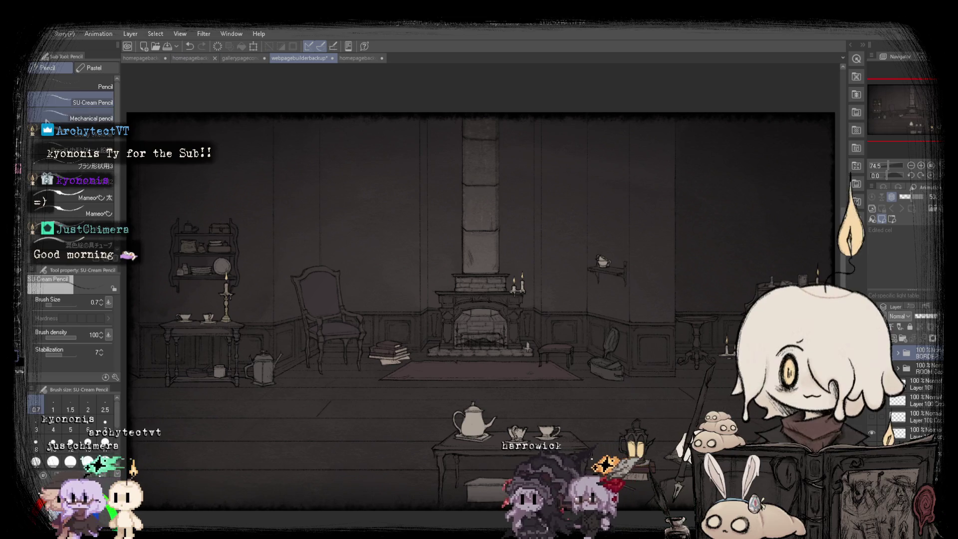
- Flip among the sketch, backup and webpagebuilderbackup tabs, finishing on homepagebackgroundtest3
key("m")
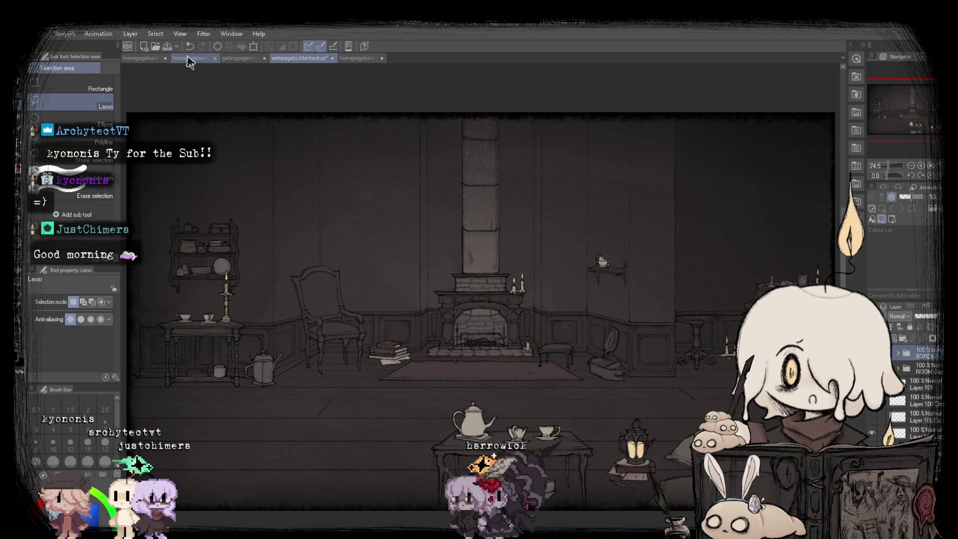
left_click(188, 59)
left_click(322, 58)
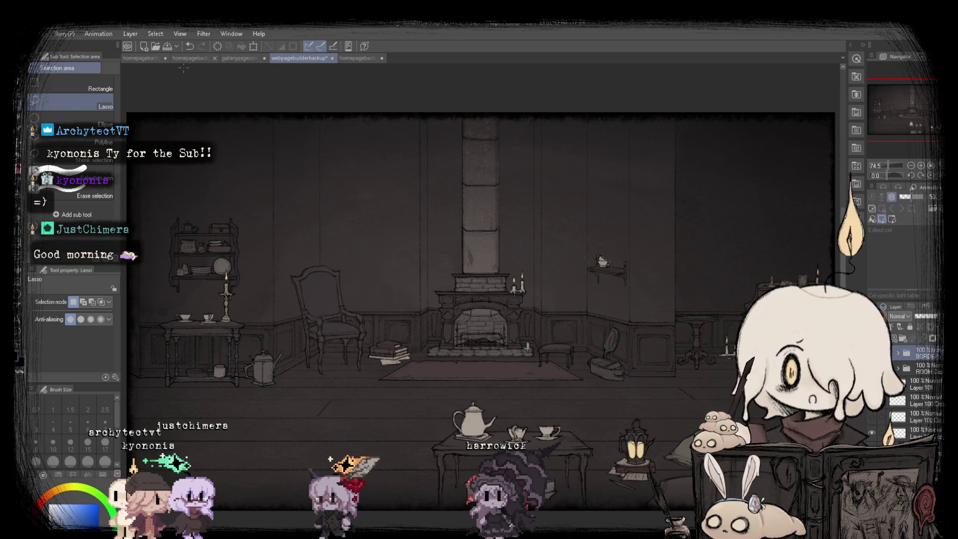
left_click(183, 59)
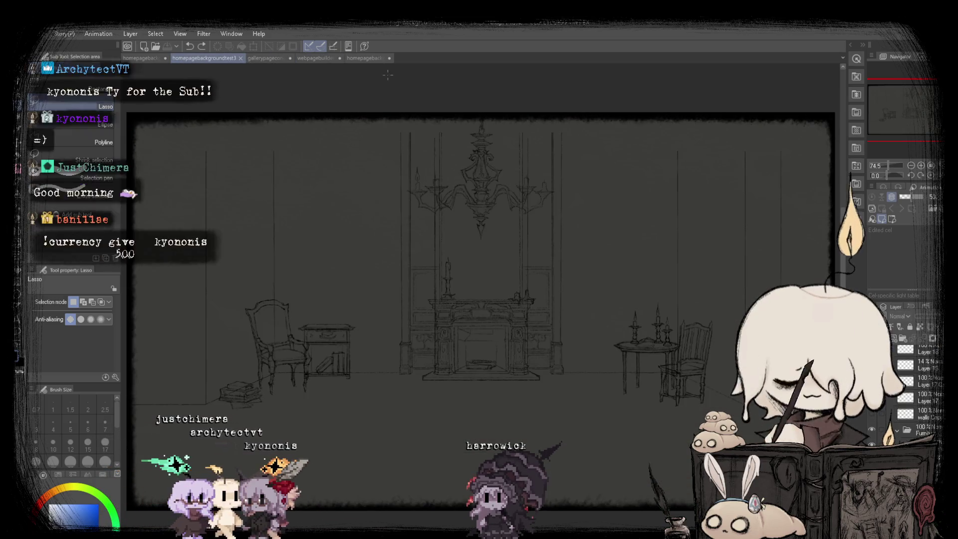
left_click(319, 58)
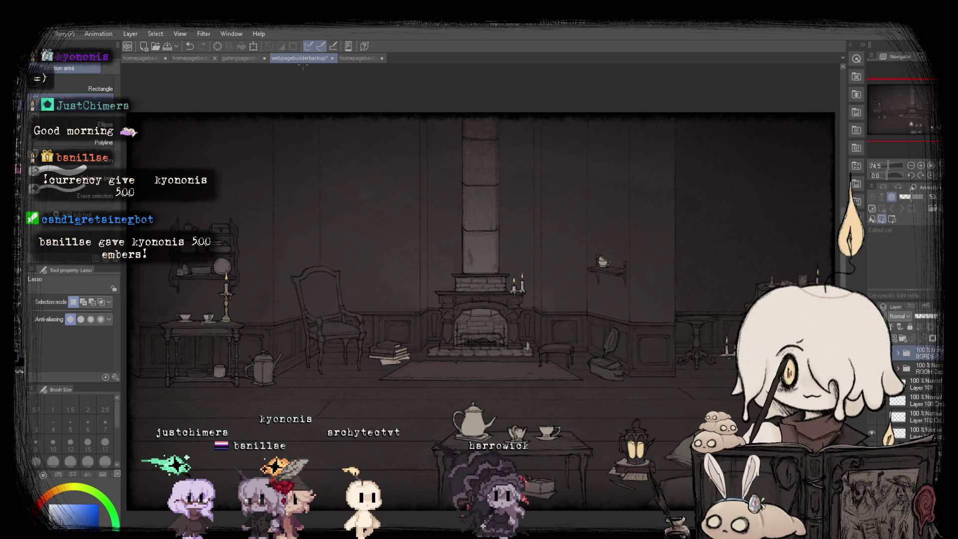
left_click(189, 59)
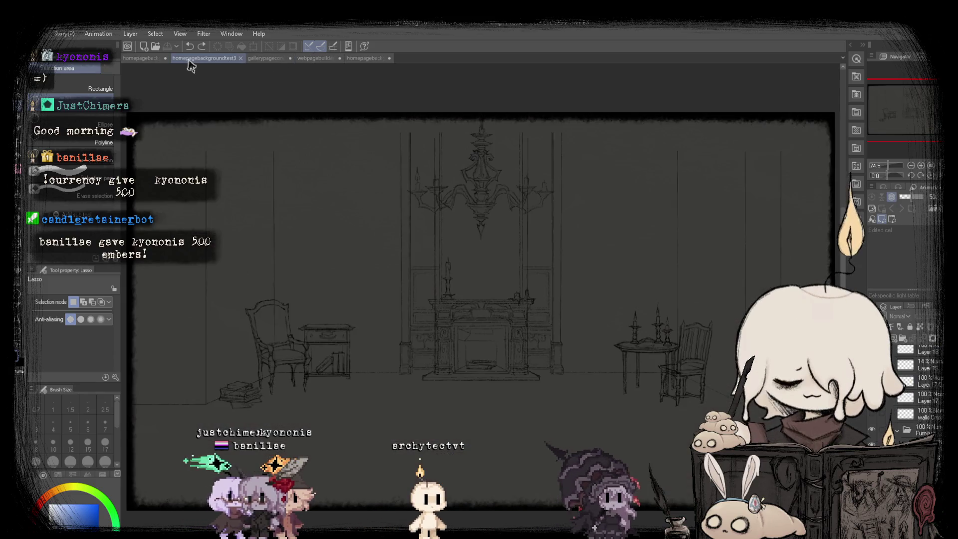
left_click(159, 59)
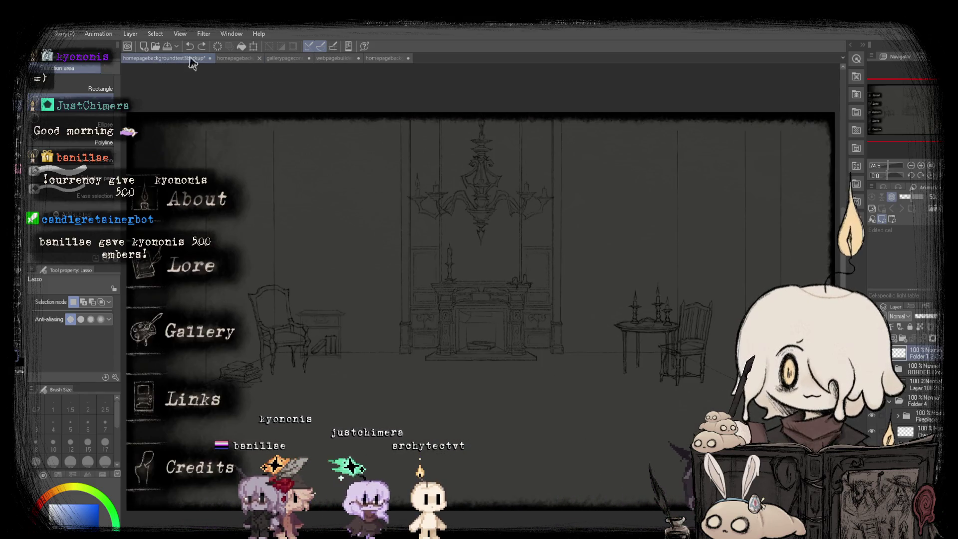
left_click(226, 58)
left_click(322, 59)
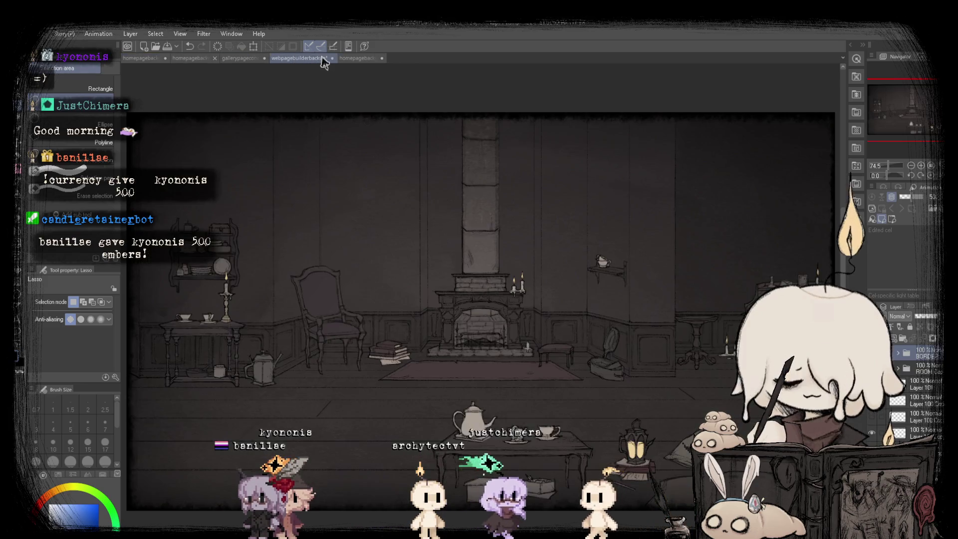
left_click(189, 59)
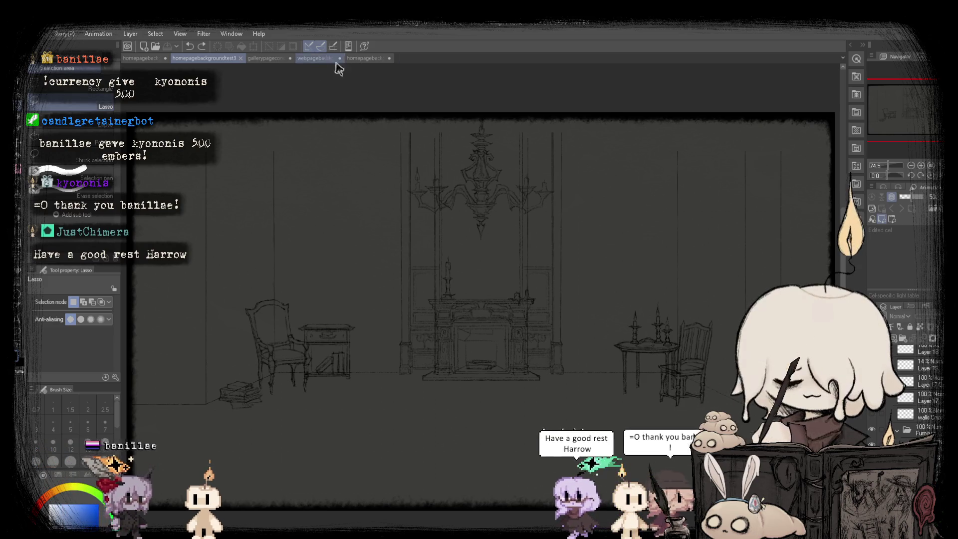
- Flick between the backup and current homepage sketch tabs to compare the menu overlay
left_click(144, 60)
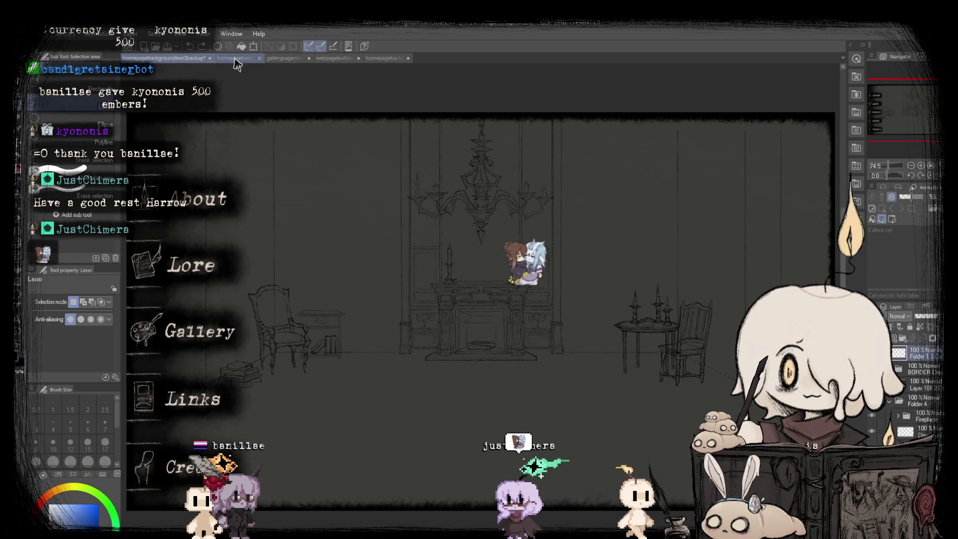
left_click(234, 58)
left_click(146, 59)
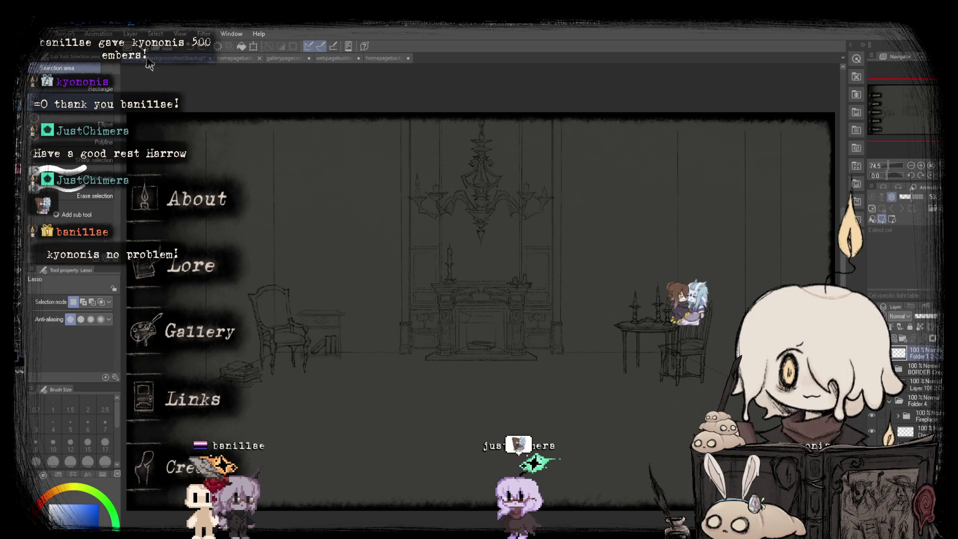
left_click(233, 58)
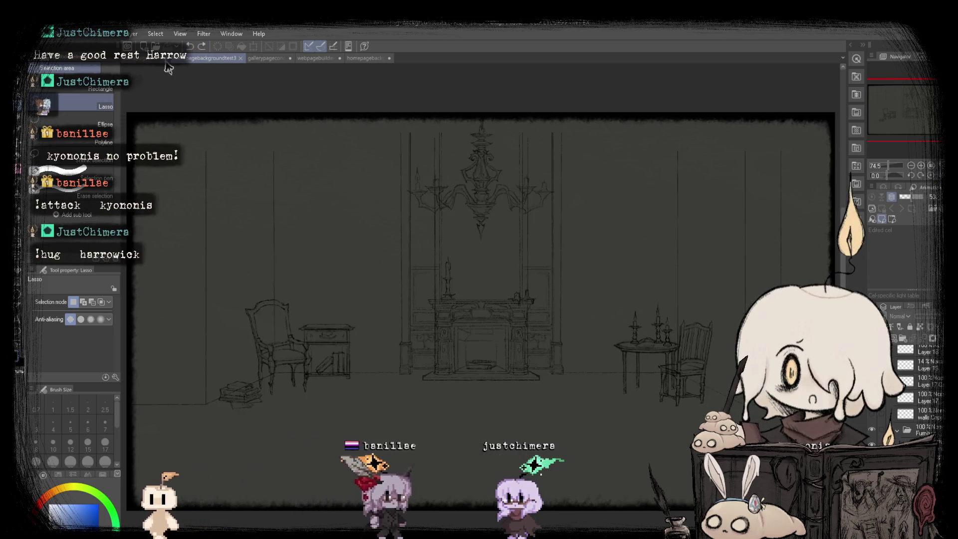
left_click(223, 58)
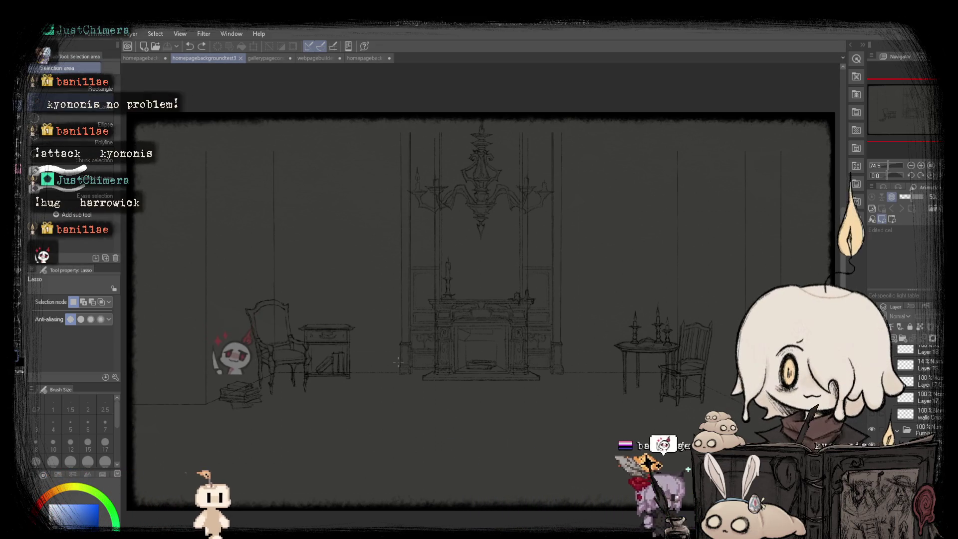
- Make Folder 1 with the menu artwork visible, then view the backup homepage sketch
scroll(900, 402, "down", 3)
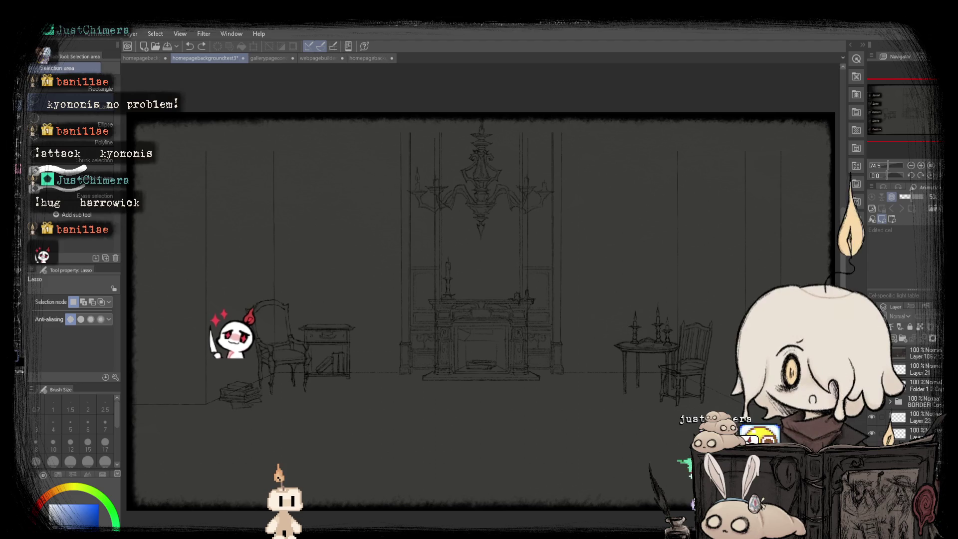
left_click(873, 387)
left_click(921, 387)
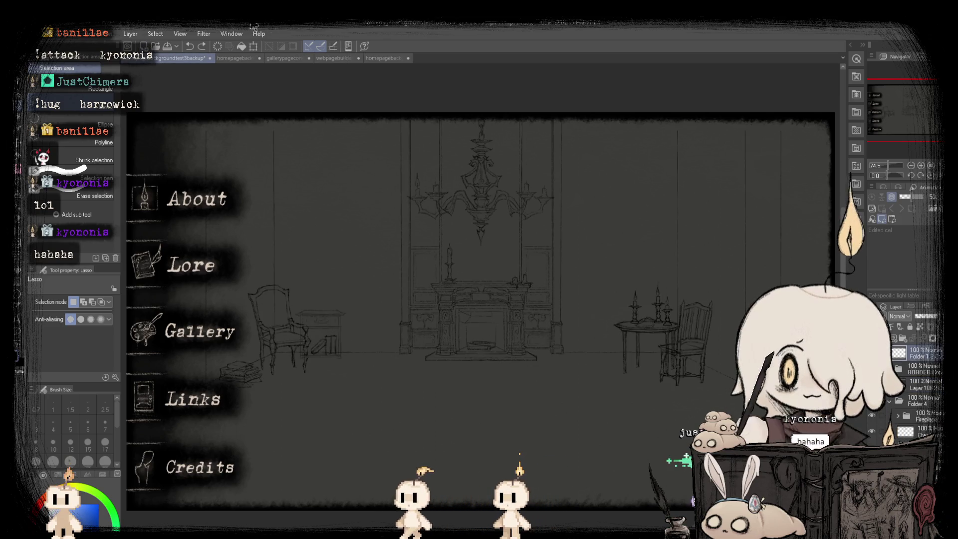
left_click(143, 58)
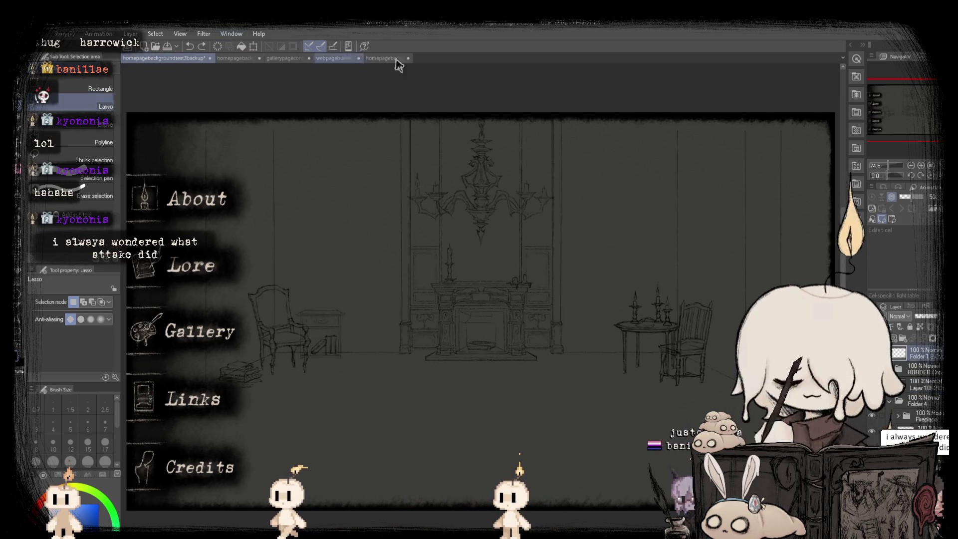
- Mirror the canvas view horizontally to check the composition, then flip it back
key("h")
key("h")
key("h")
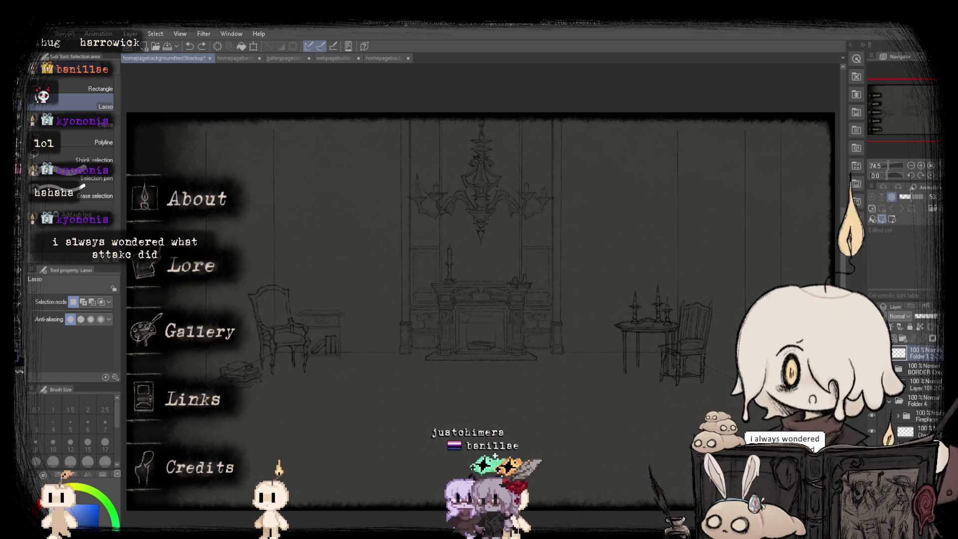
key("h")
key("h")
key("h")
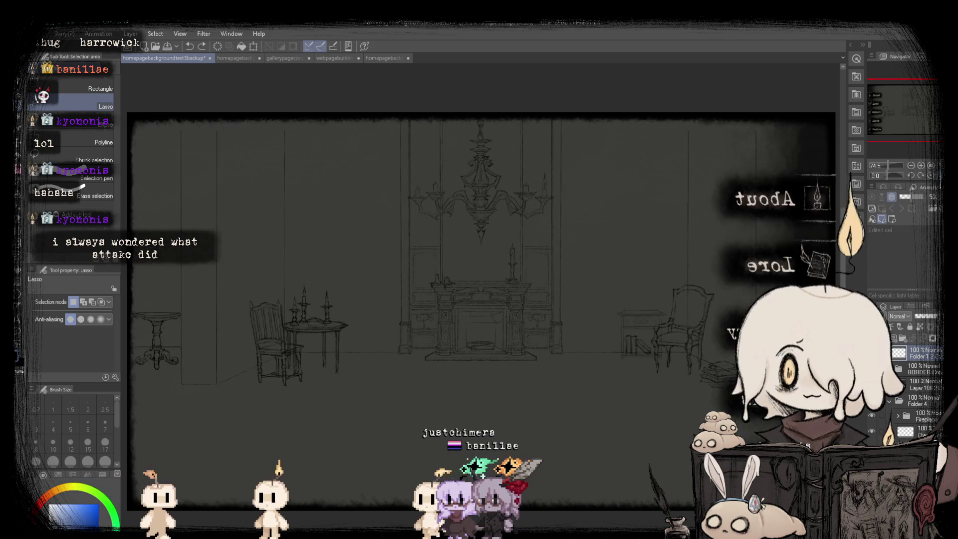
key("h")
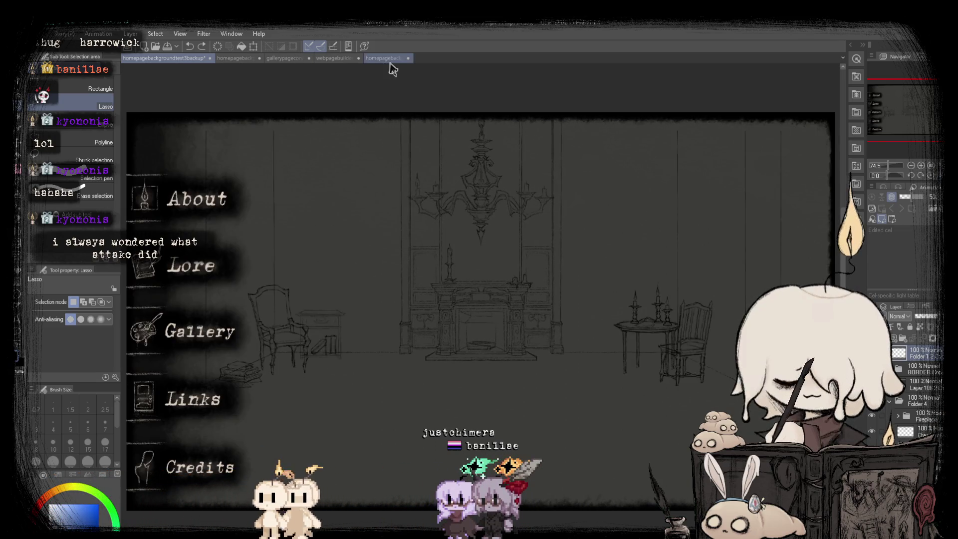
- Cycle through the homepagebackgroundtest2, furnished room and homepagebackgroundtest3 documents
left_click(391, 61)
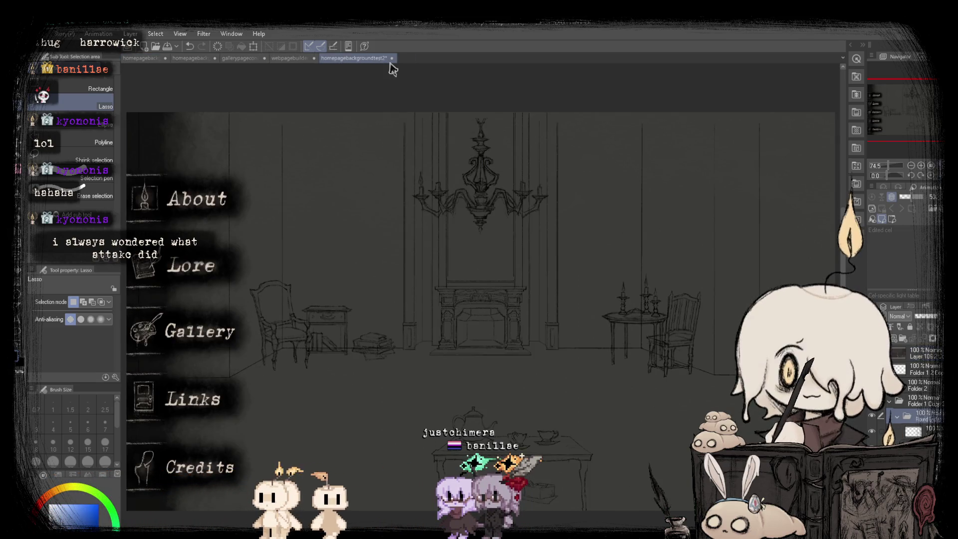
left_click(280, 59)
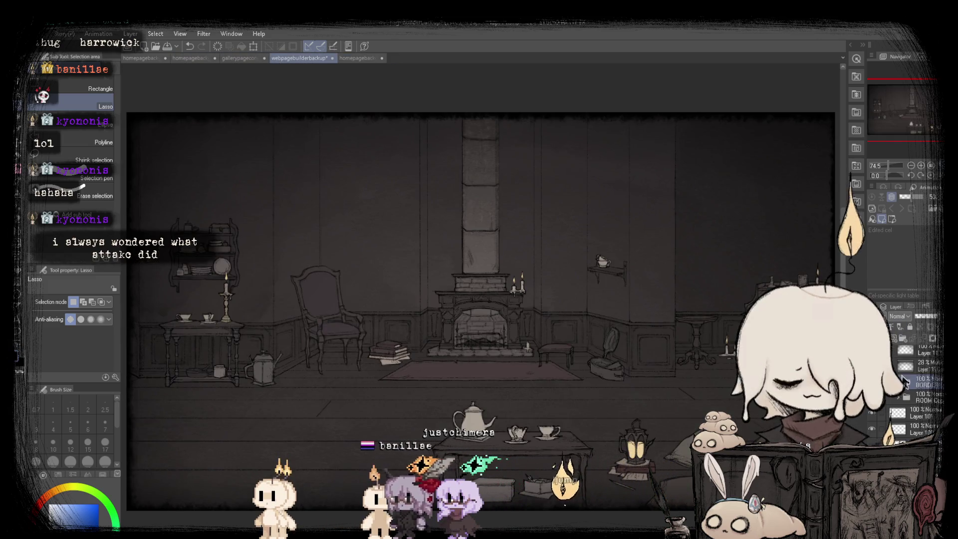
scroll(905, 382, "down", 3)
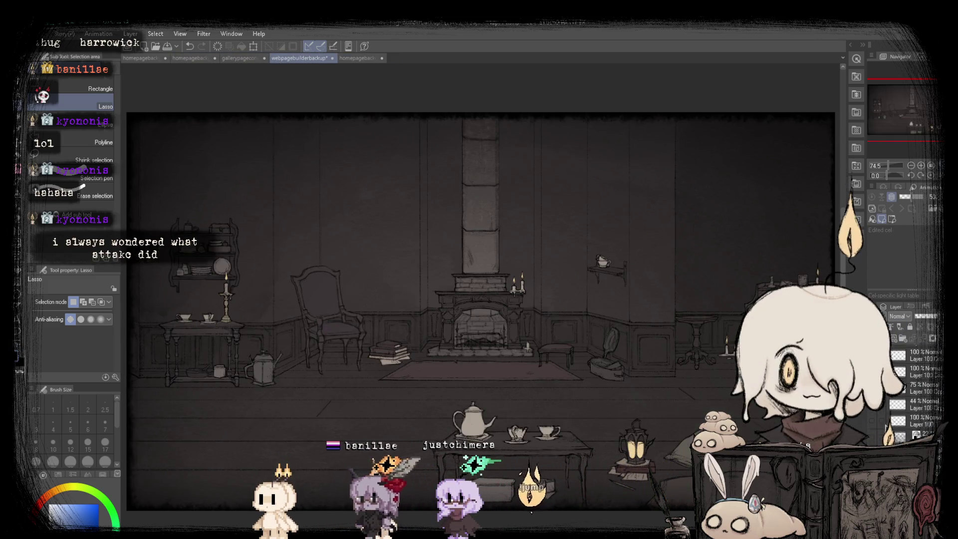
left_click(355, 59)
left_click(230, 58)
left_click(207, 58)
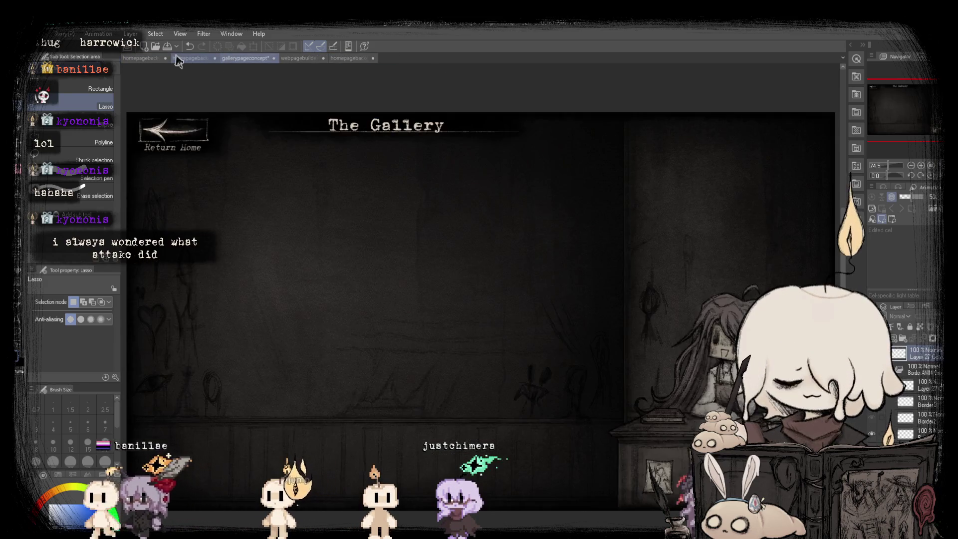
- Close the gallerypageconcept document and return to the backup homepage sketch
left_click(296, 59)
left_click(292, 58)
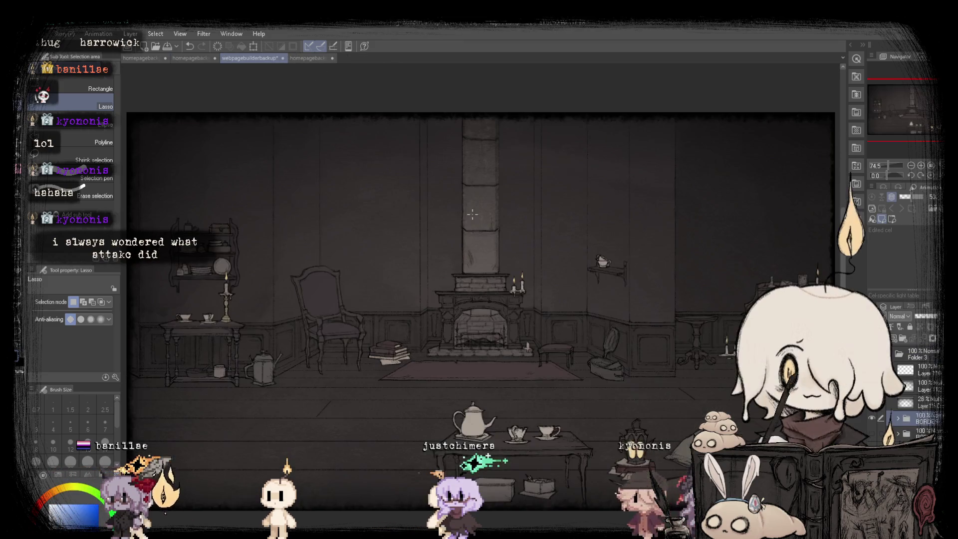
left_click(184, 60)
left_click(133, 60)
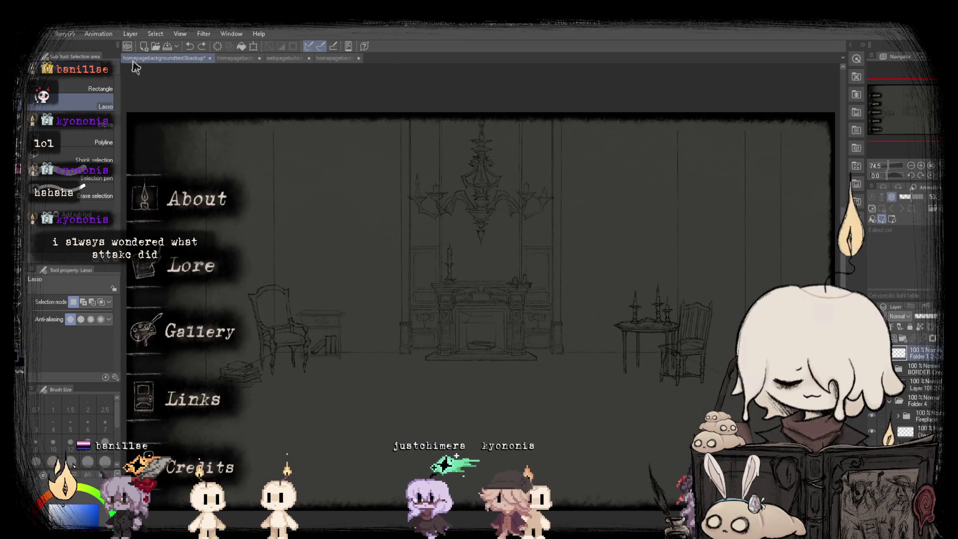
- Alternate between the current and backup homepage sketch tabs to compare them
left_click(234, 58)
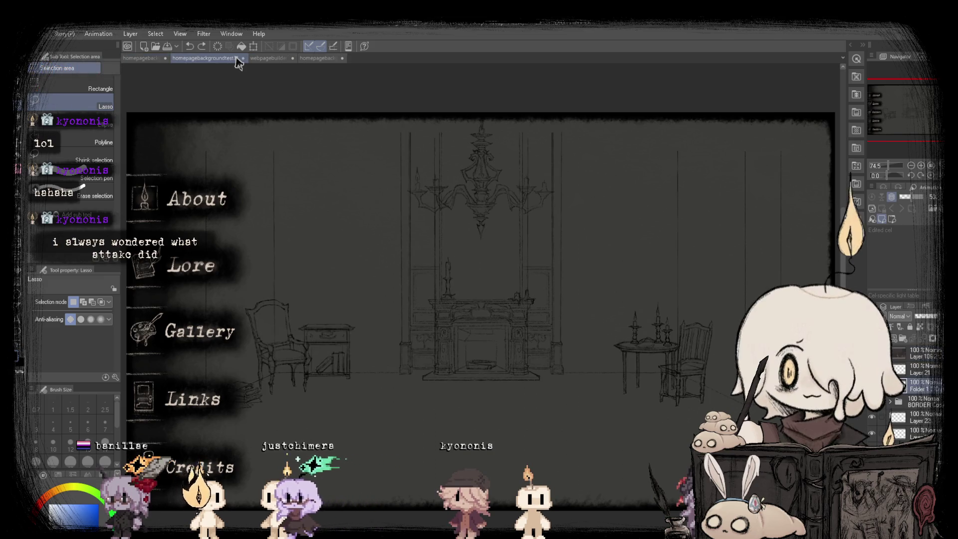
left_click(147, 60)
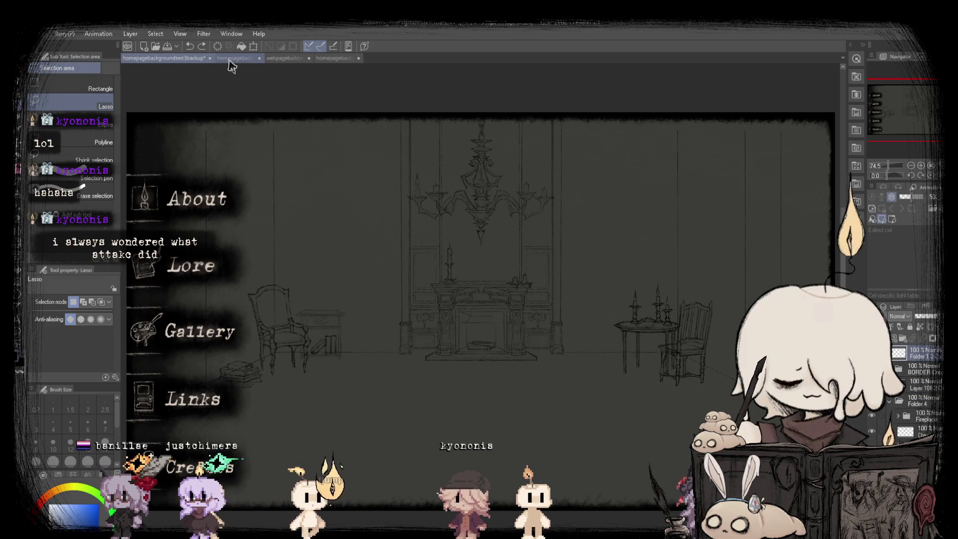
left_click(231, 65)
left_click(167, 60)
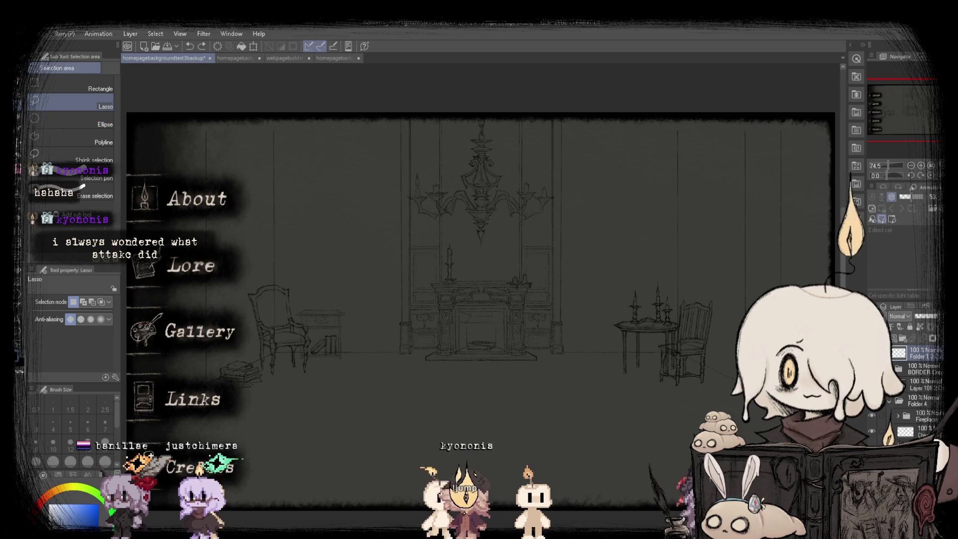
- Zoom both homepage sketches out to 50%, ending zoomed in on homepagebackgroundtest3
left_click_drag(898, 165, 894, 165)
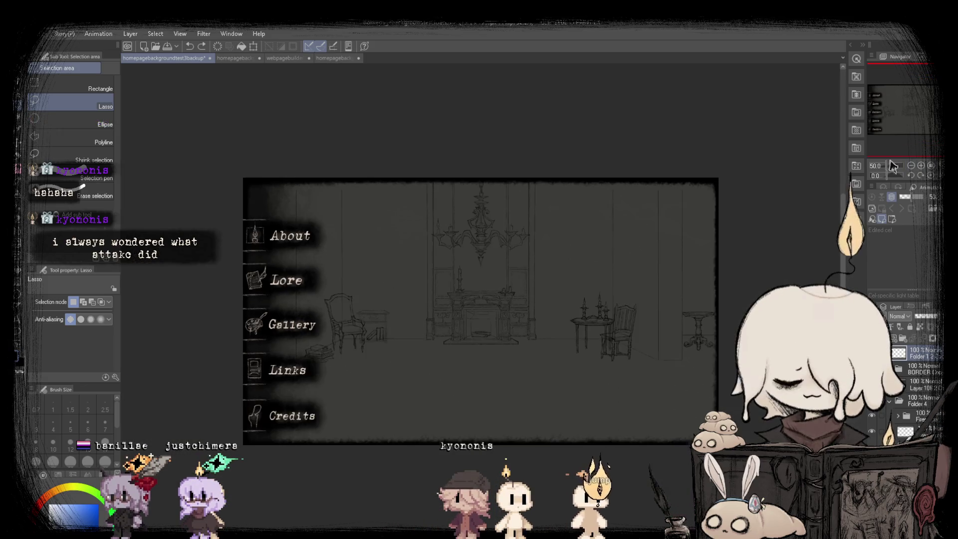
left_click(231, 59)
left_click(911, 169)
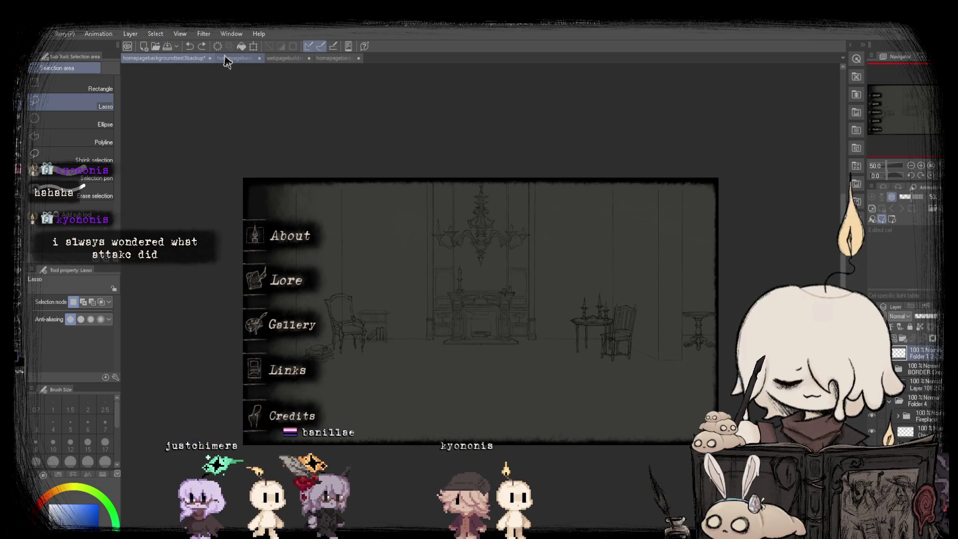
left_click(158, 58)
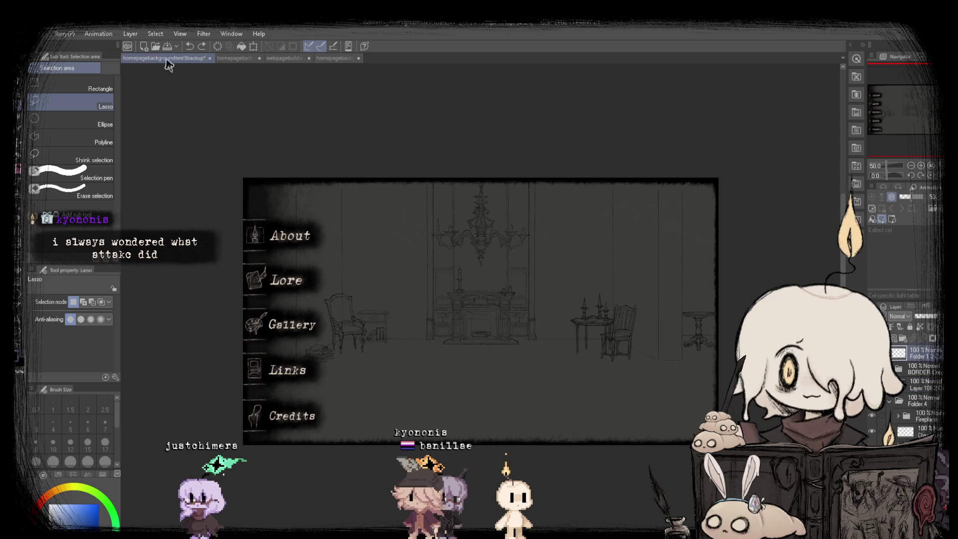
left_click(237, 60)
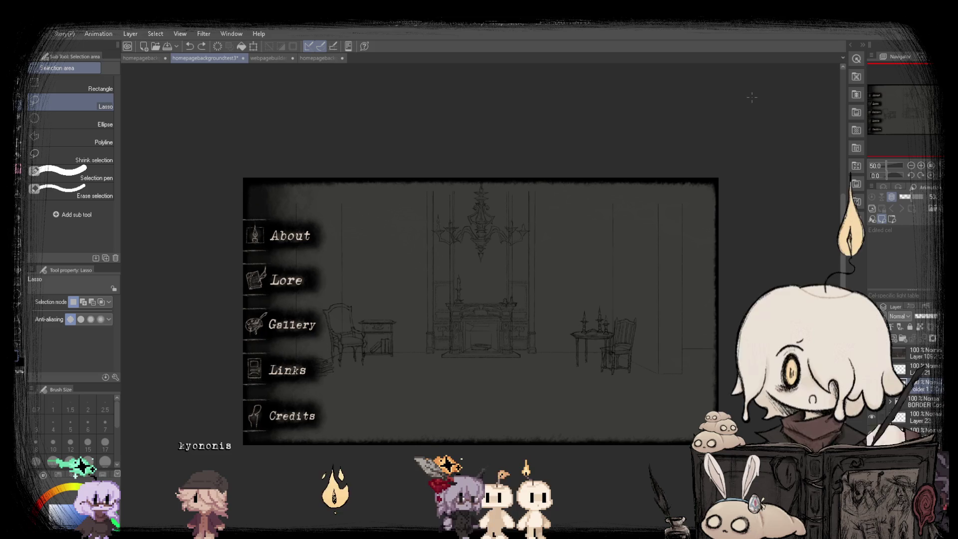
scroll(475, 298, "up", 1)
scroll(475, 300, "up", 1)
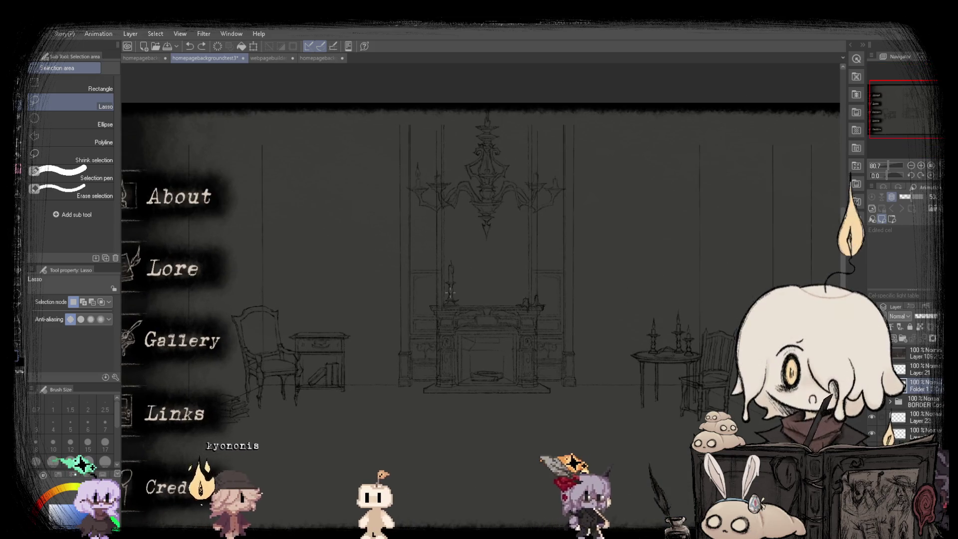